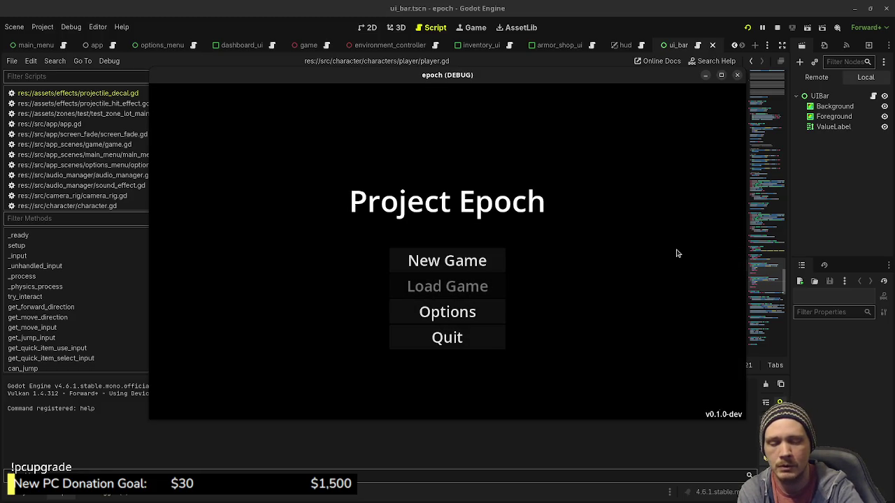
Start a New Game from the main menu and maximize the epoch (DEBUG) window
click(476, 261)
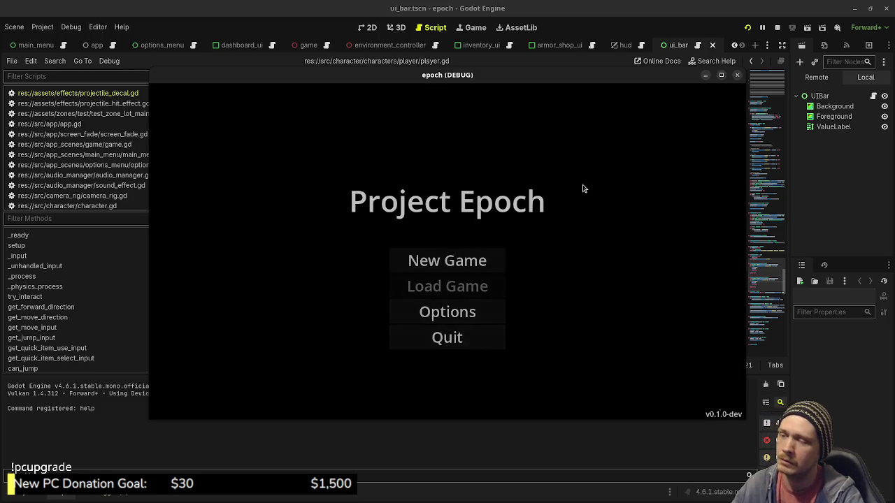
click(721, 77)
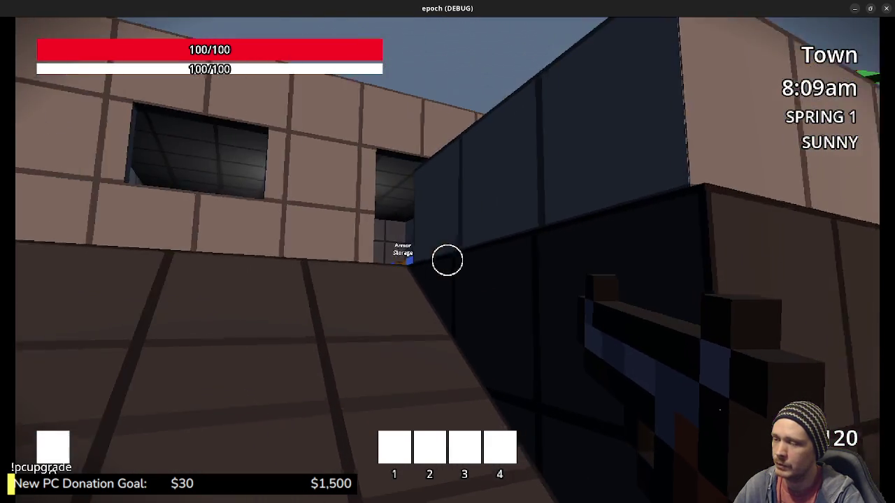
key(w)
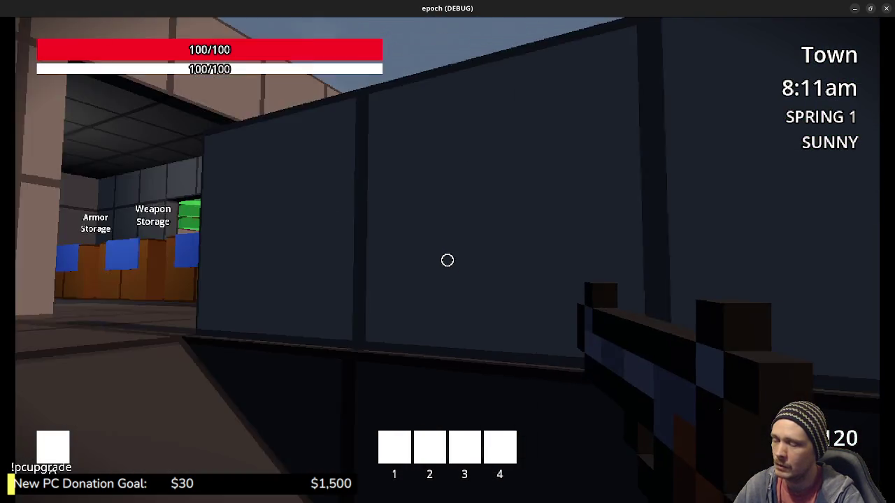
key(w)
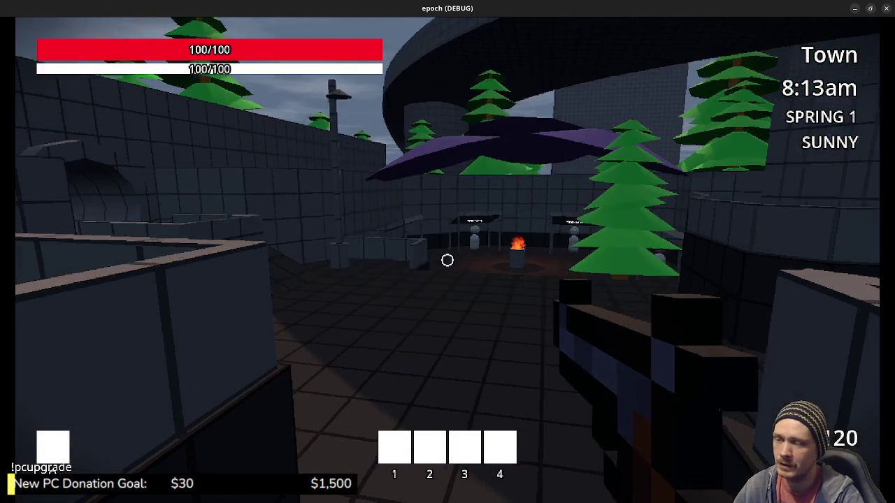
key(w)
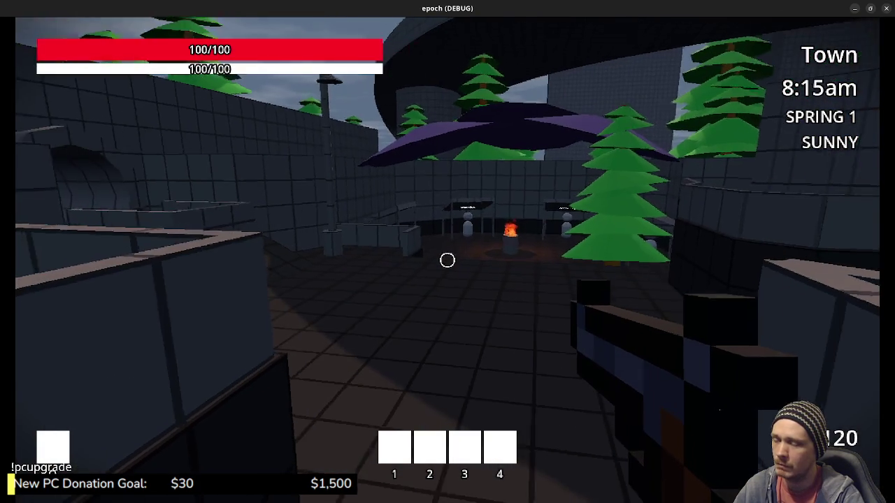
key(w)
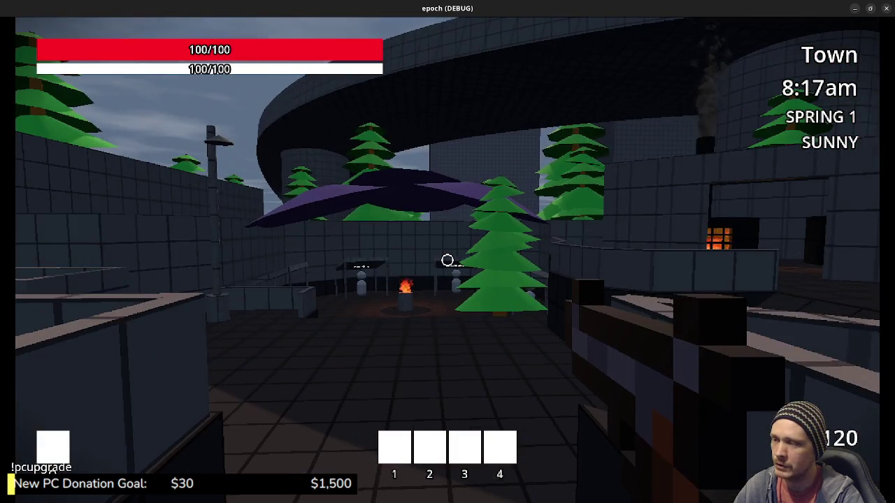
key(w)
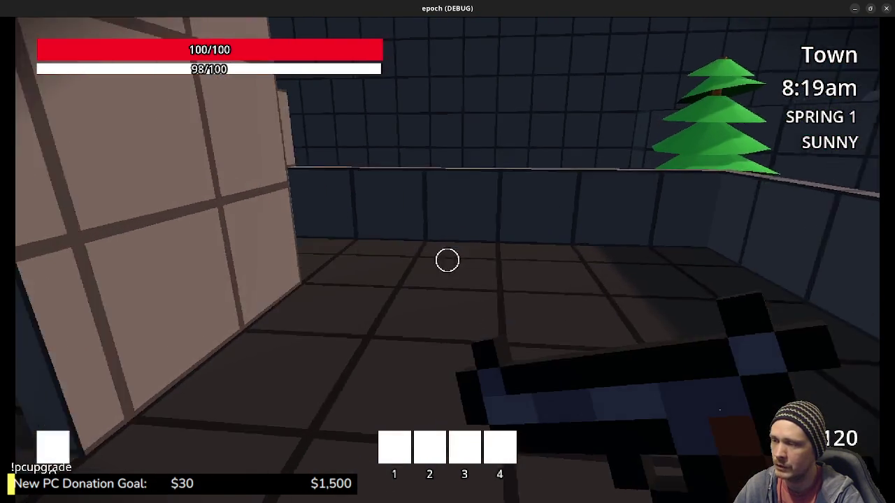
key(w)
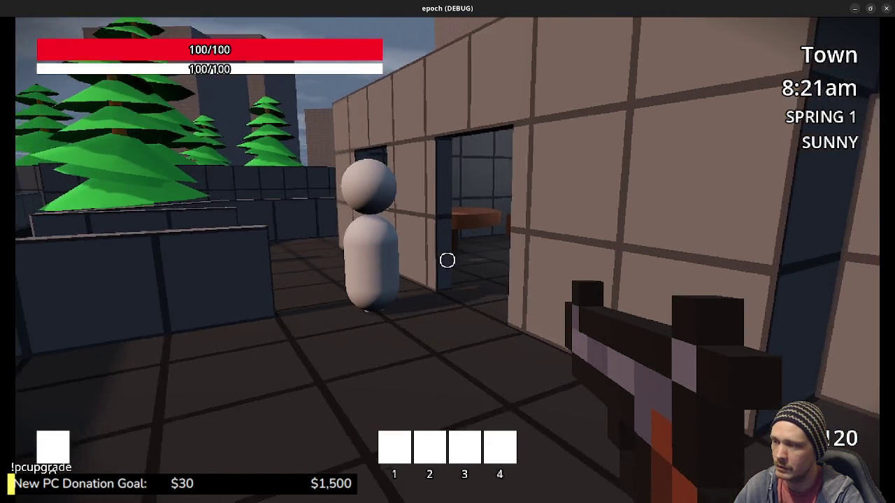
key(s)
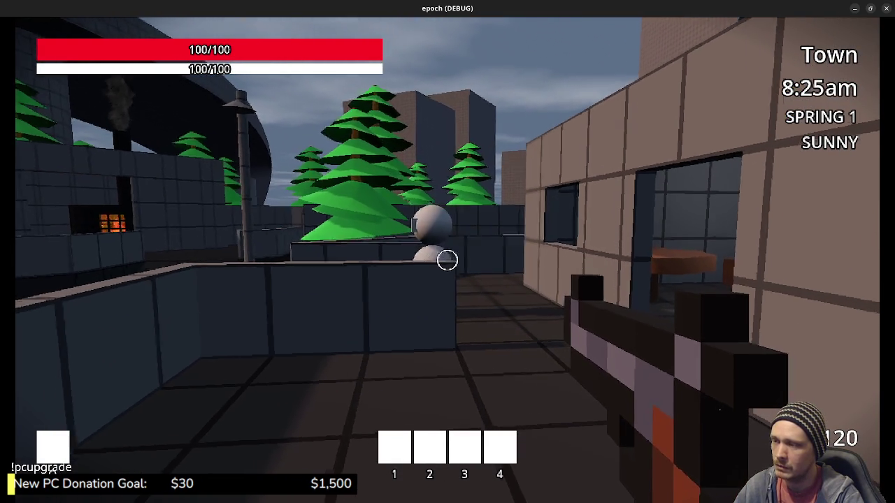
key(w)
key(w)
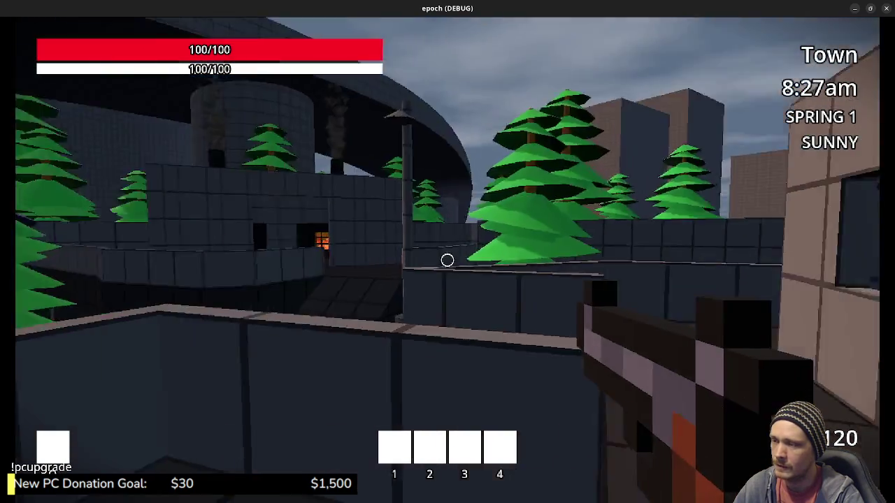
key(w)
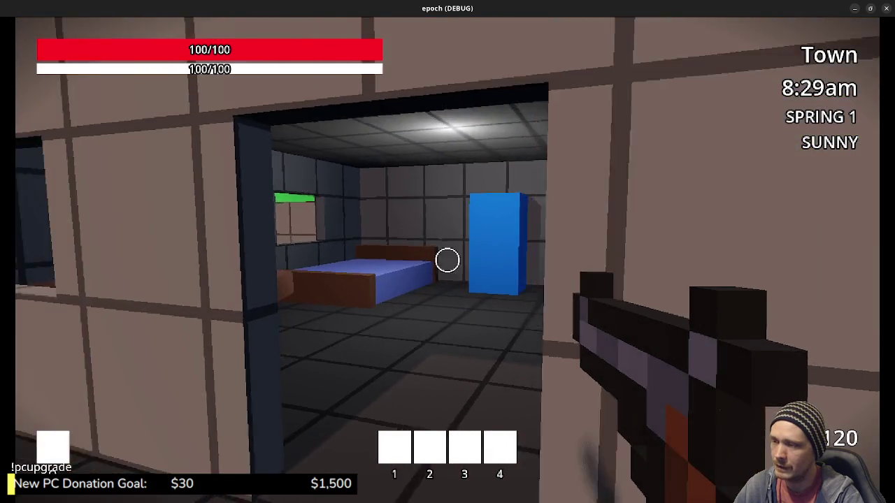
key(w)
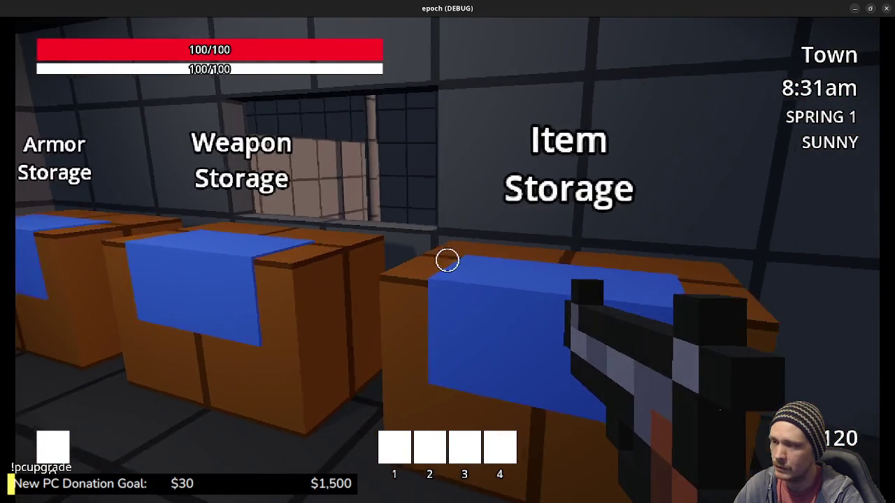
key(s)
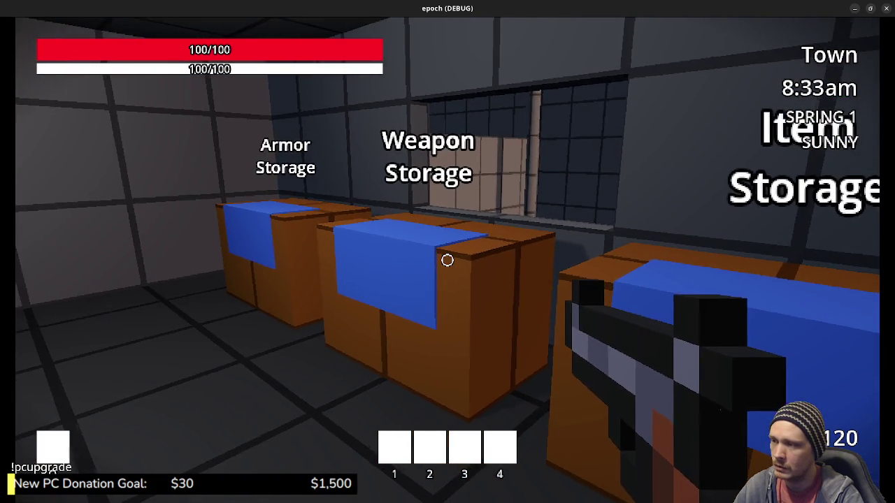
key(w)
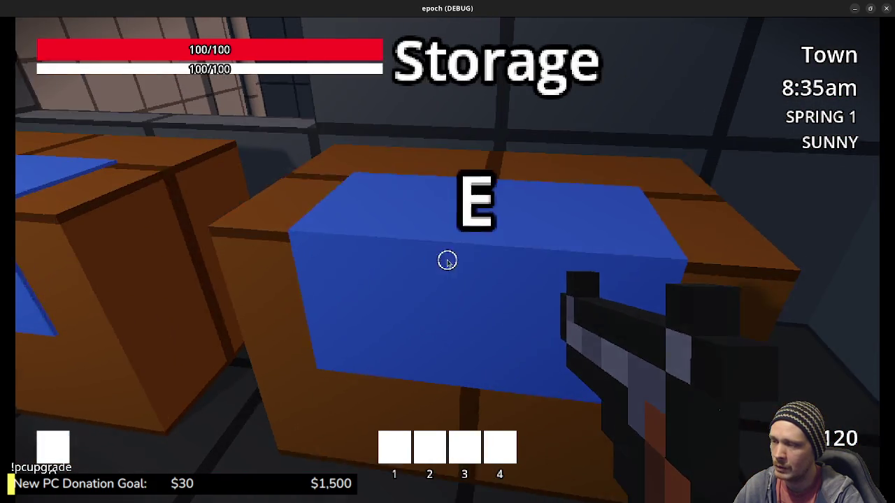
key(e)
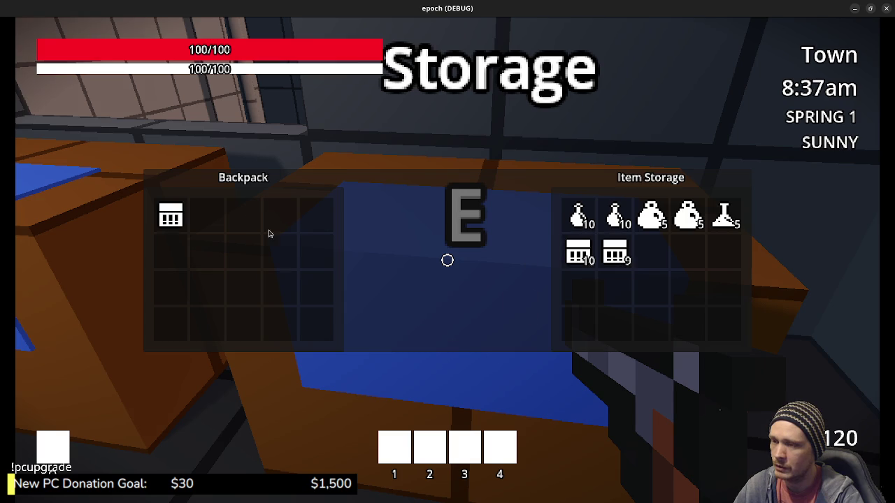
key(e)
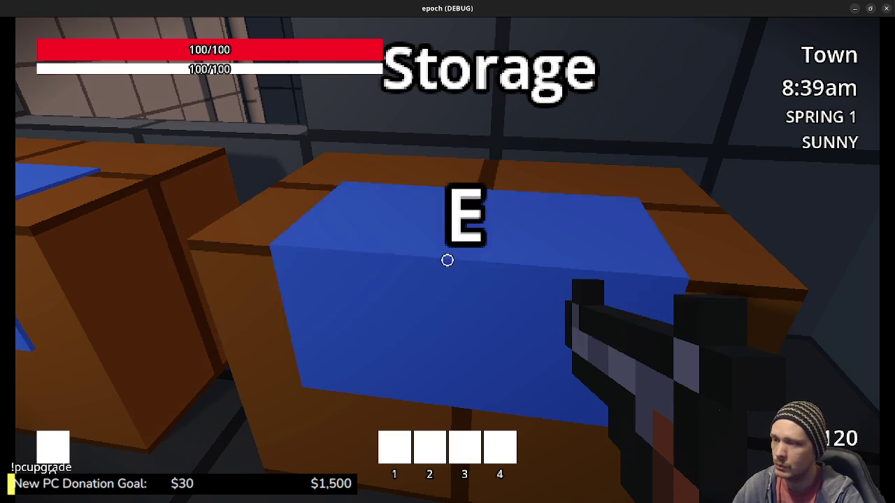
key(s)
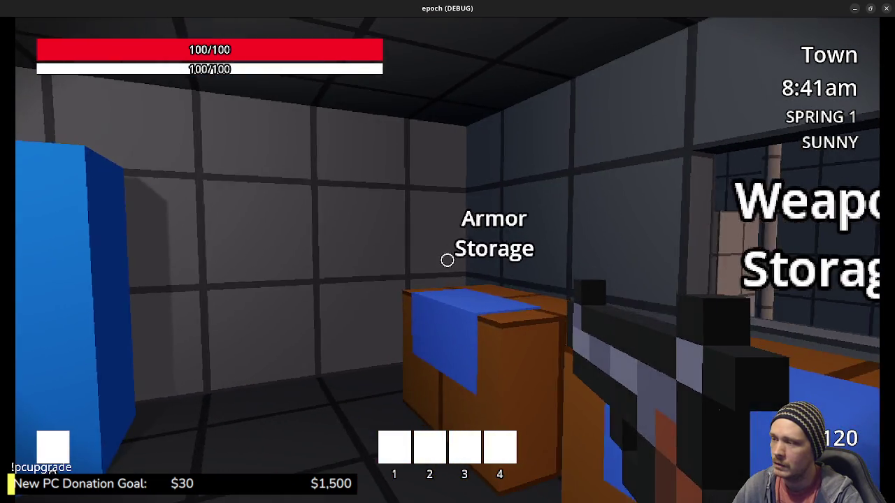
Look around the house room, from the bed and brown table to the storage doorway
key(s)
key(s)
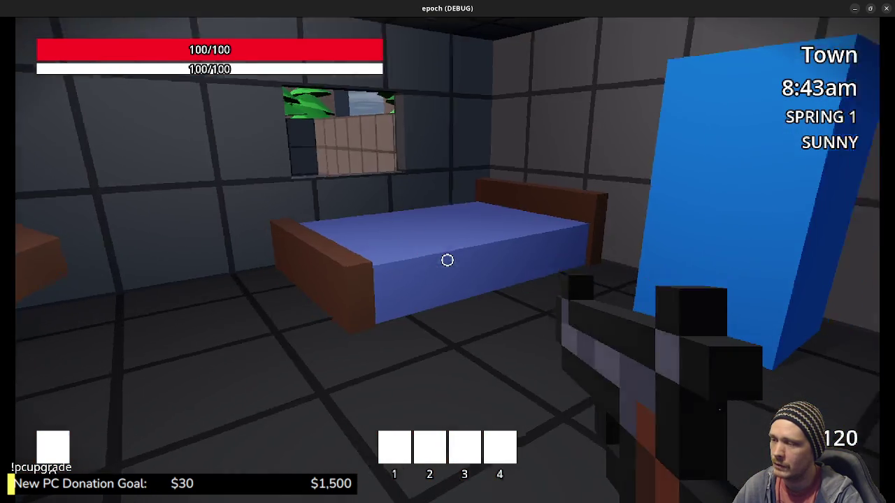
key(w)
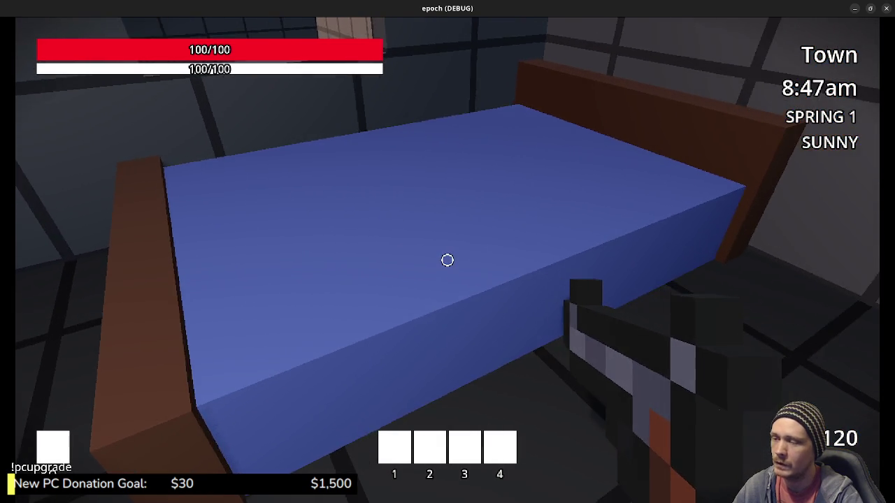
key(w)
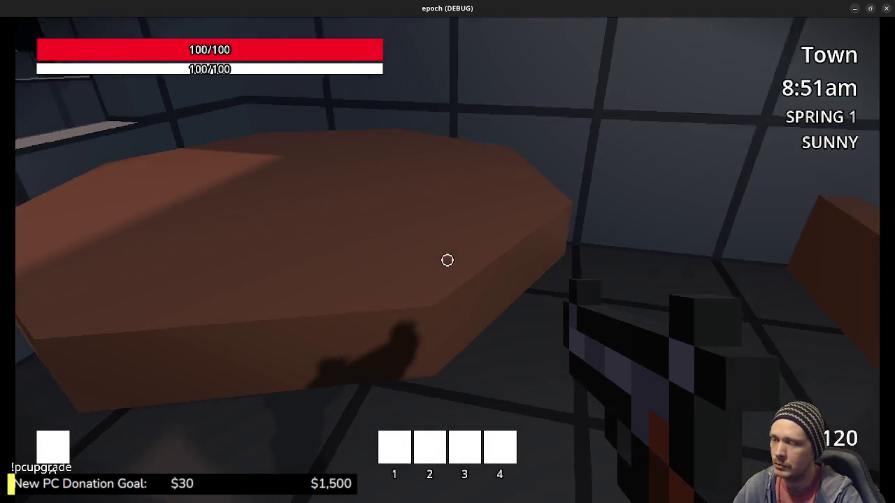
key(s)
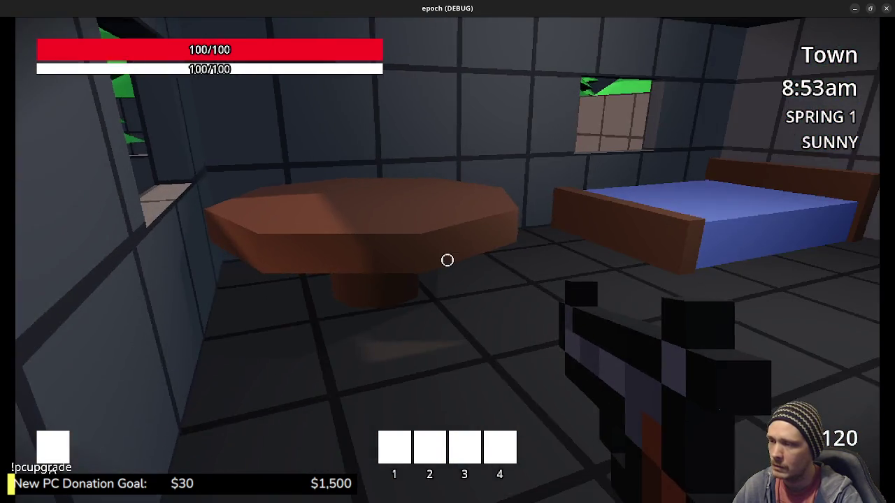
key(w)
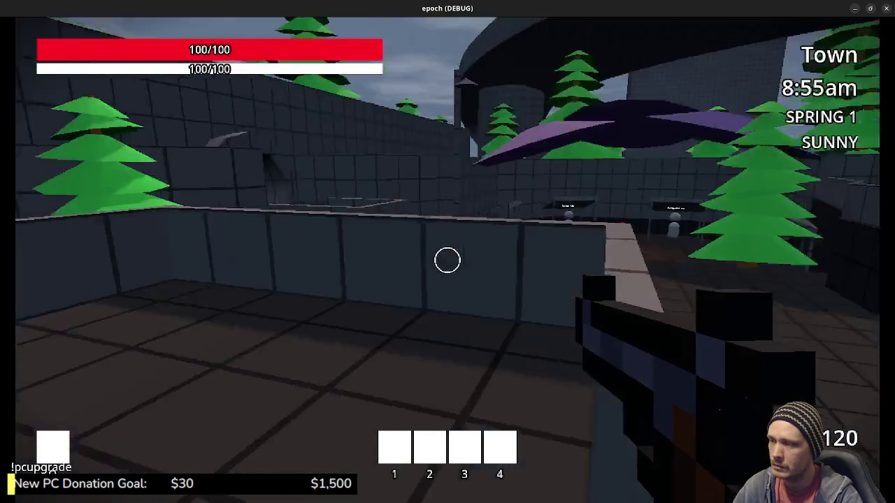
key(w)
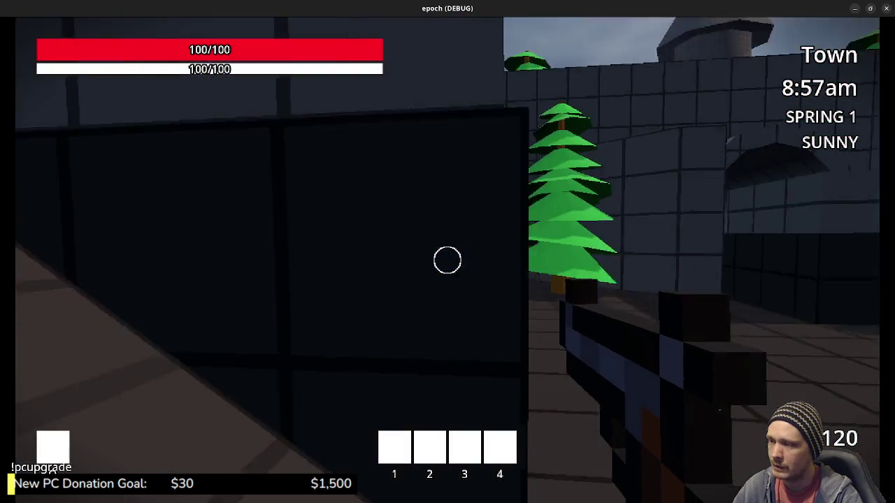
Sprint through the corridor and across the plaza to the Weapon Shop stall
key(shift+w)
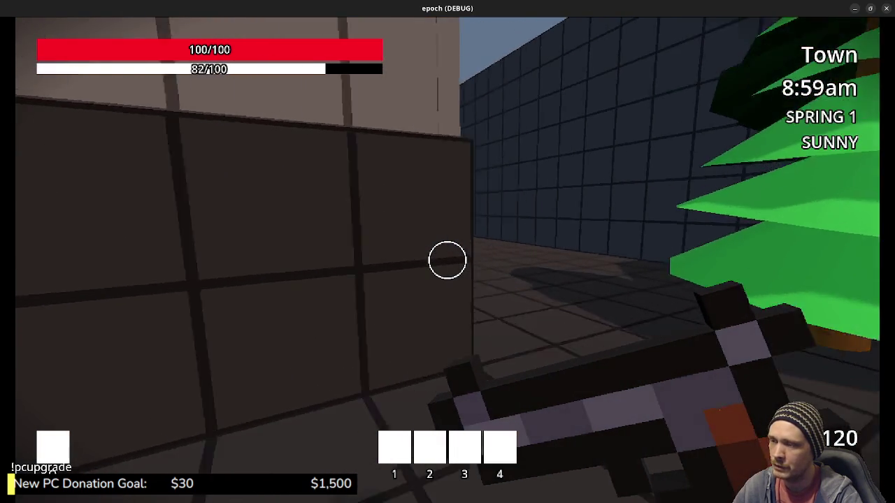
key(shift+w)
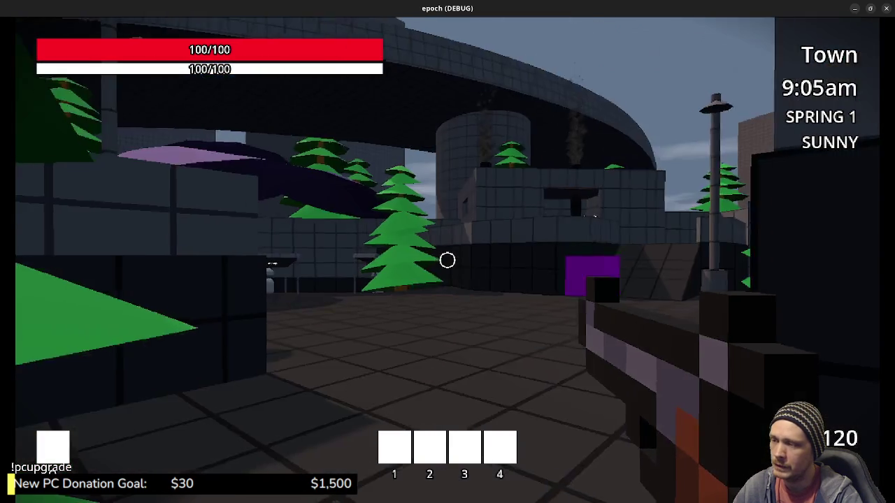
key(shift+w)
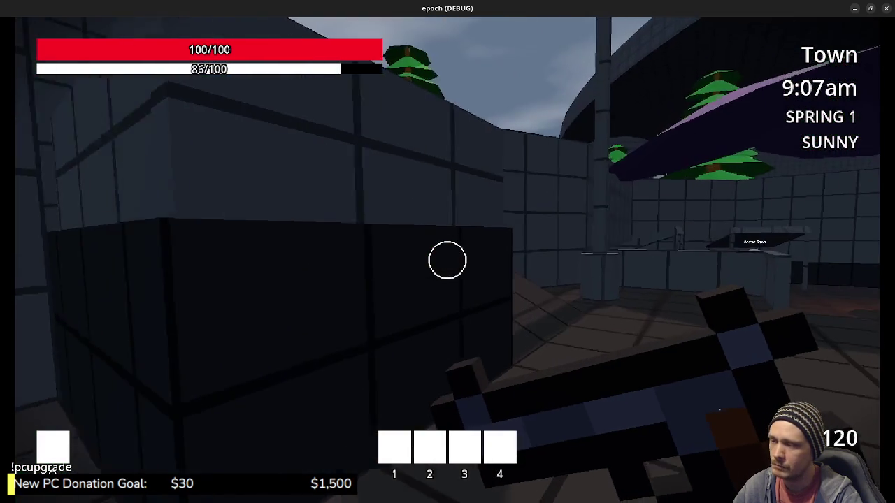
key(w)
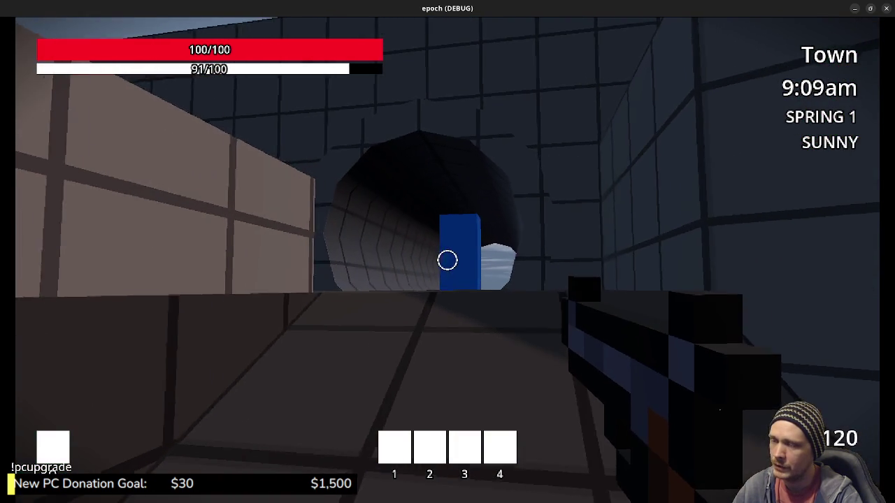
key(shift+w)
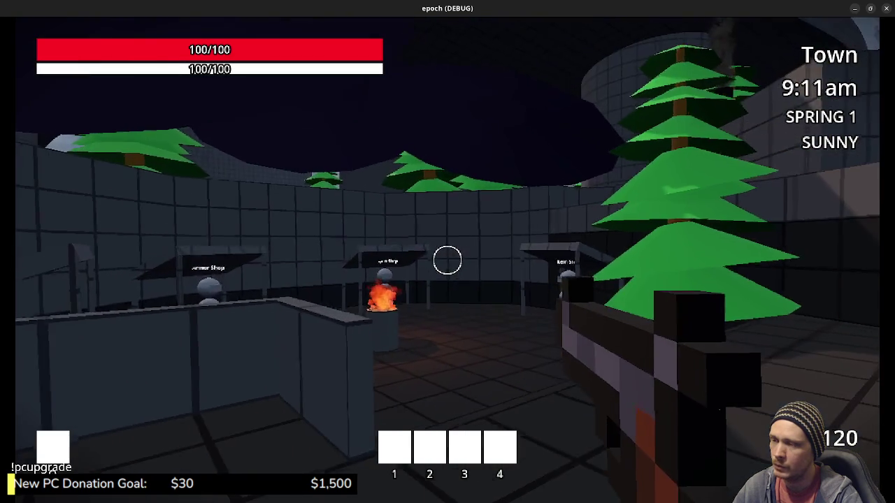
key(w)
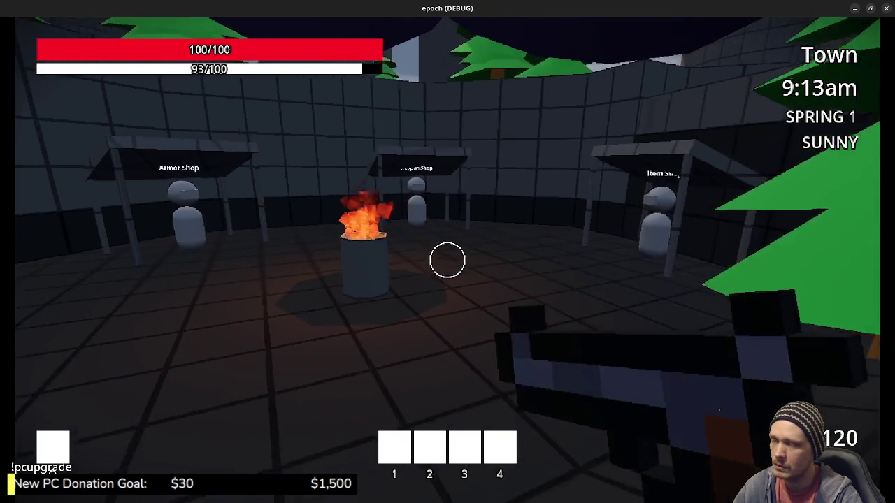
key(w)
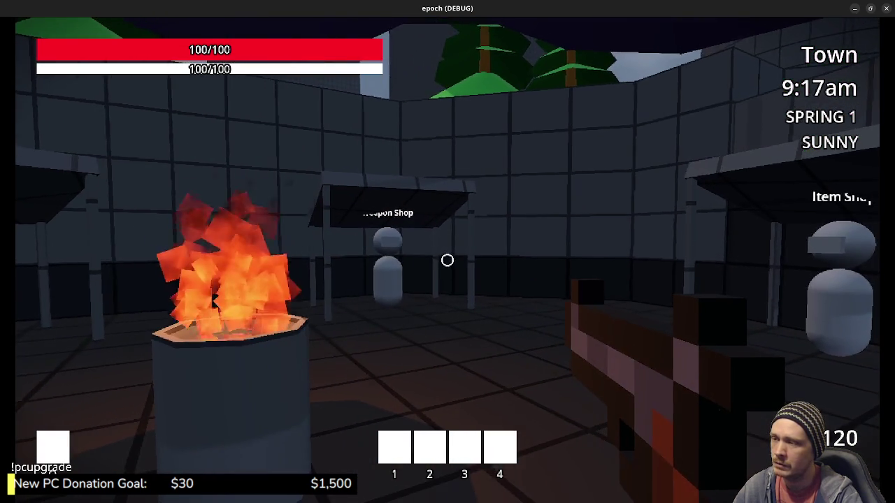
key(w)
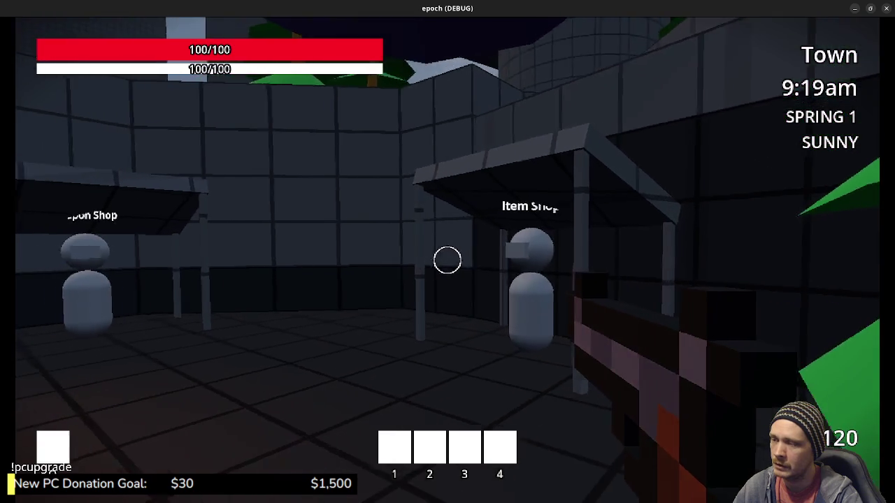
key(w)
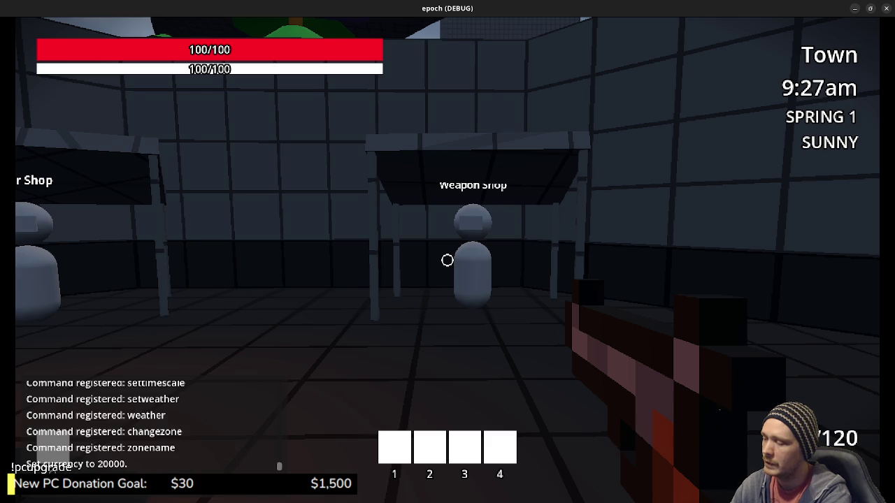
Buy the Pistol, Shotgun, Assault Rifle, SMG and Sniper Rifle, leaving 19500 coins
key(w)
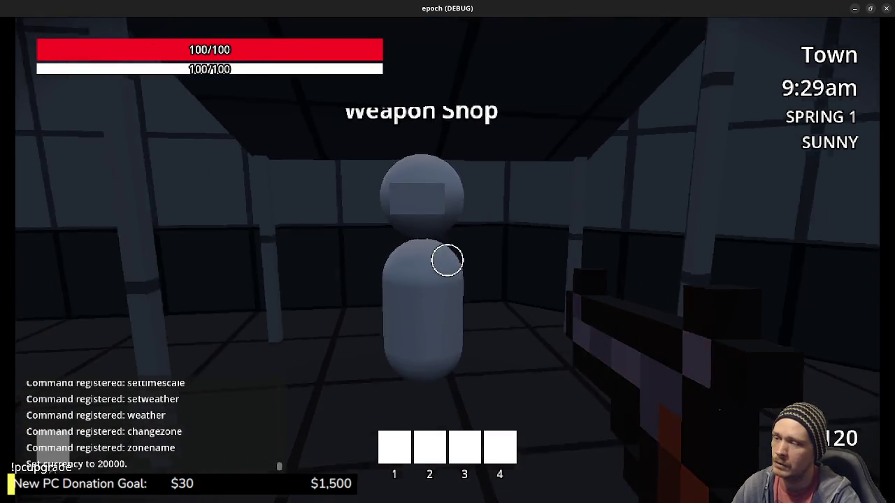
key(e)
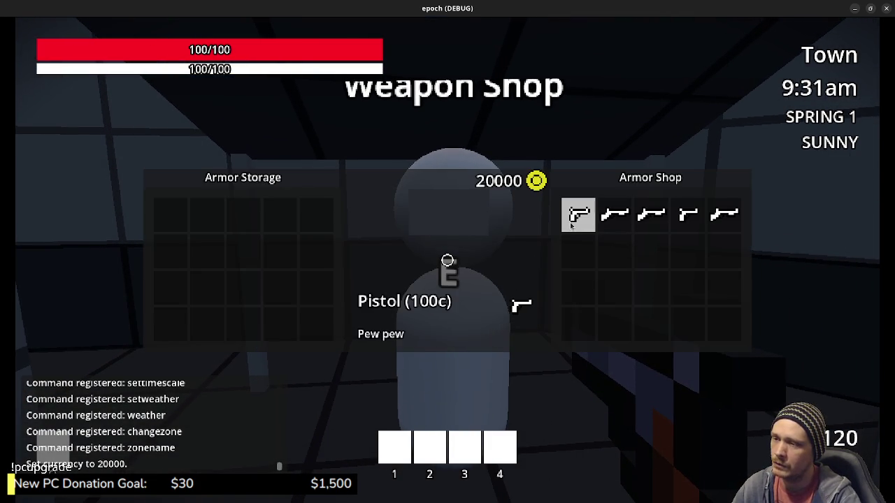
click(574, 221)
click(610, 224)
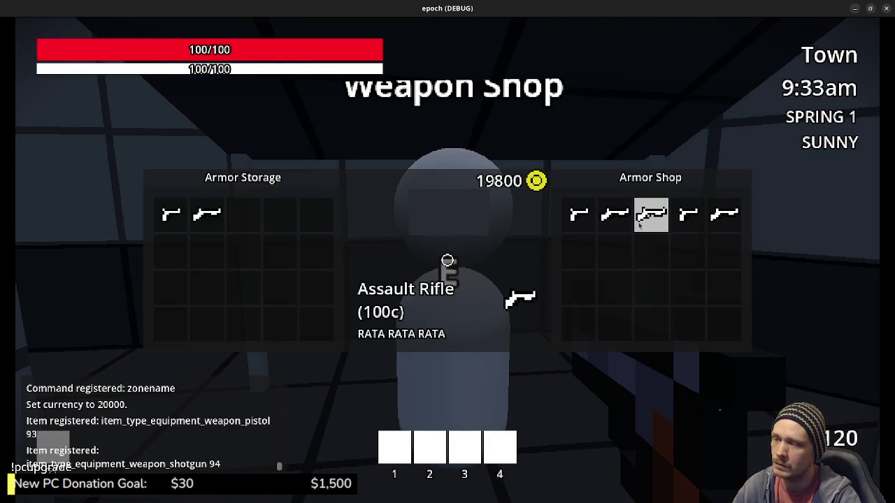
click(650, 221)
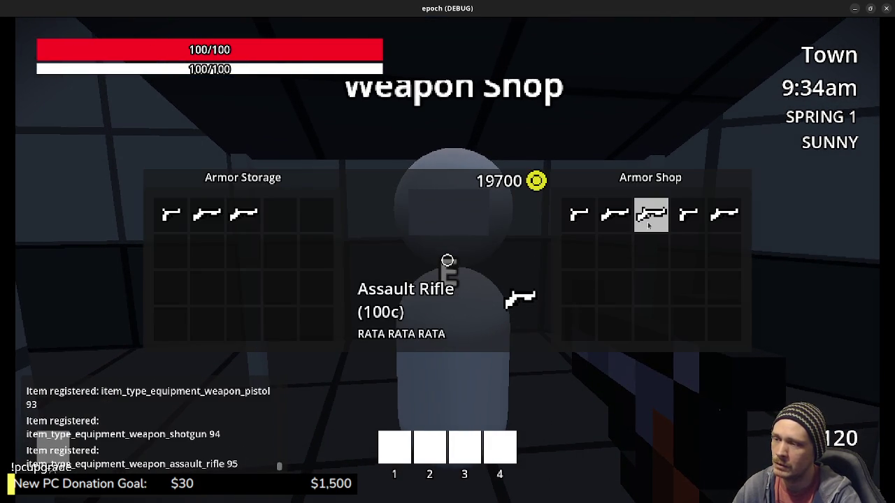
click(687, 221)
click(718, 216)
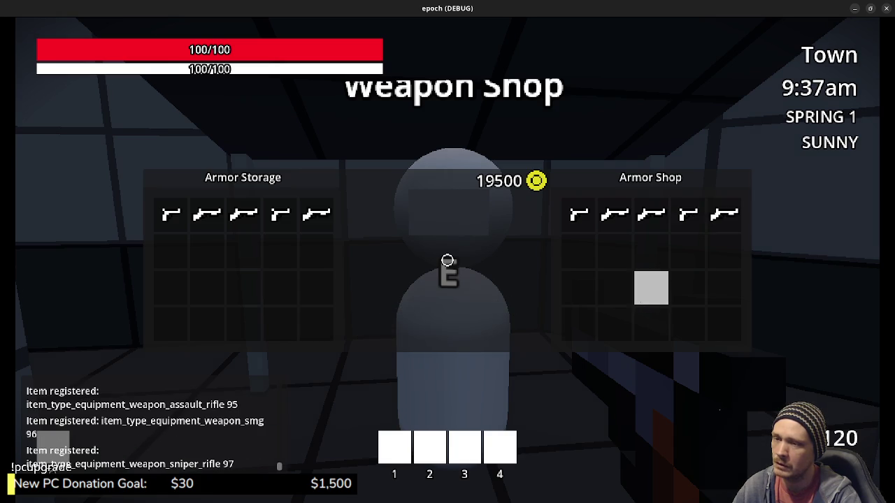
key(Escape)
Buy the leather and iron armor pieces, starting with the Leather Cap and Cuirass, leaving 18500 coins
key(w)
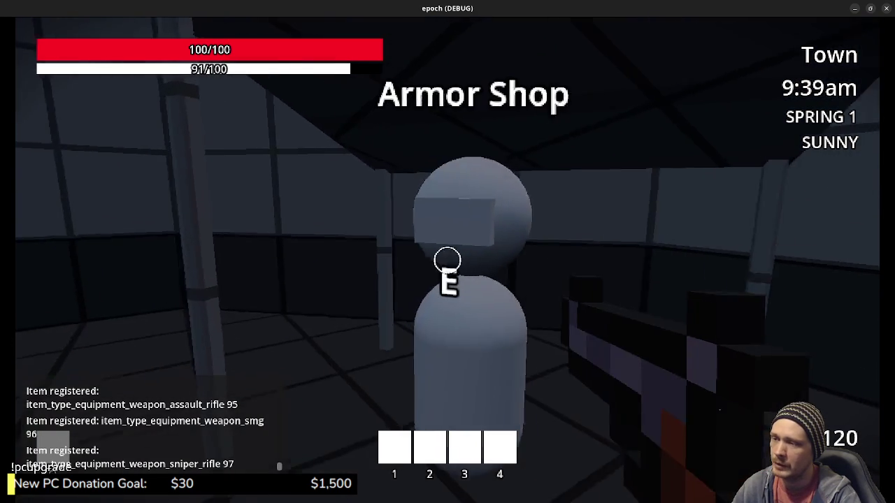
key(e)
click(581, 218)
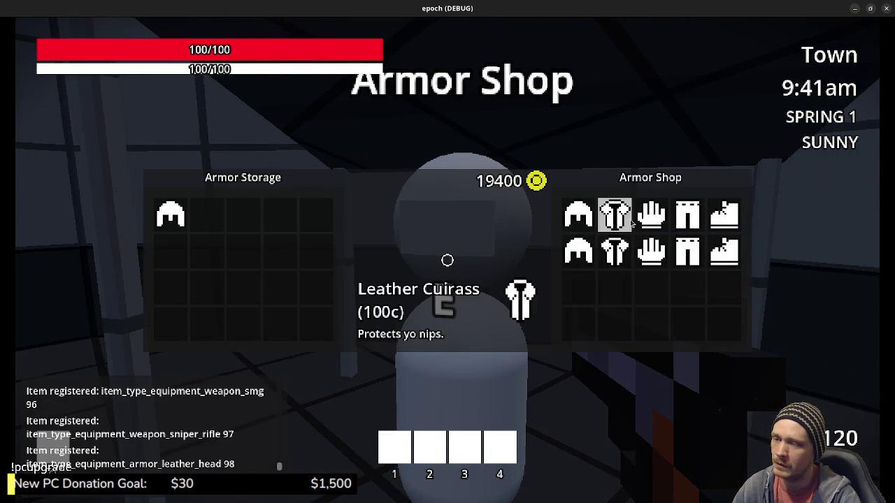
click(616, 217)
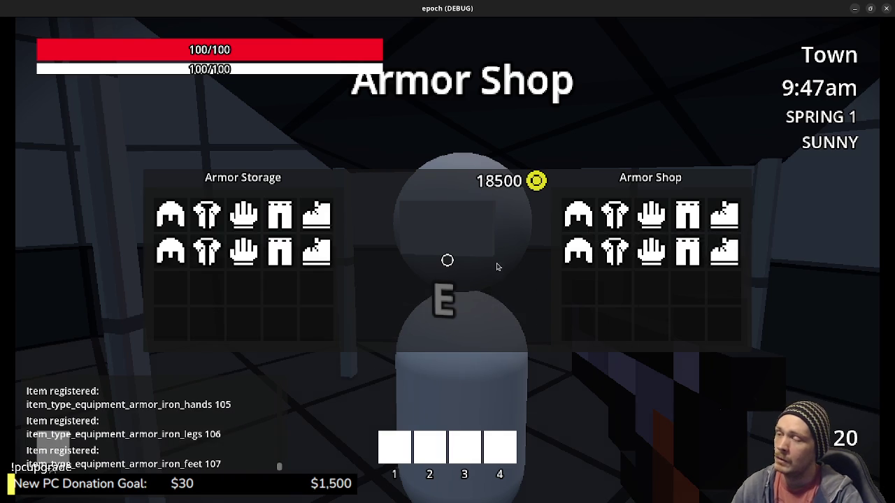
key(Escape)
Head from the shops through the corridor to the Armor Craft & Upgrade forge
key(s)
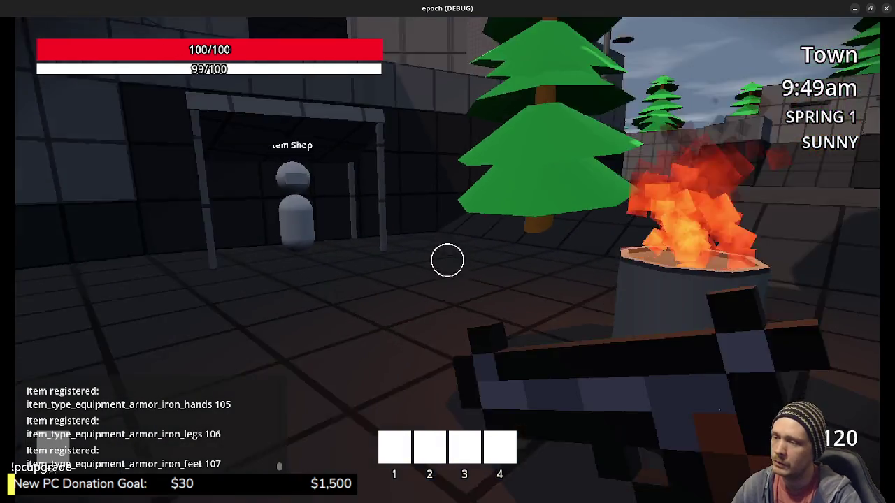
key(shift+w)
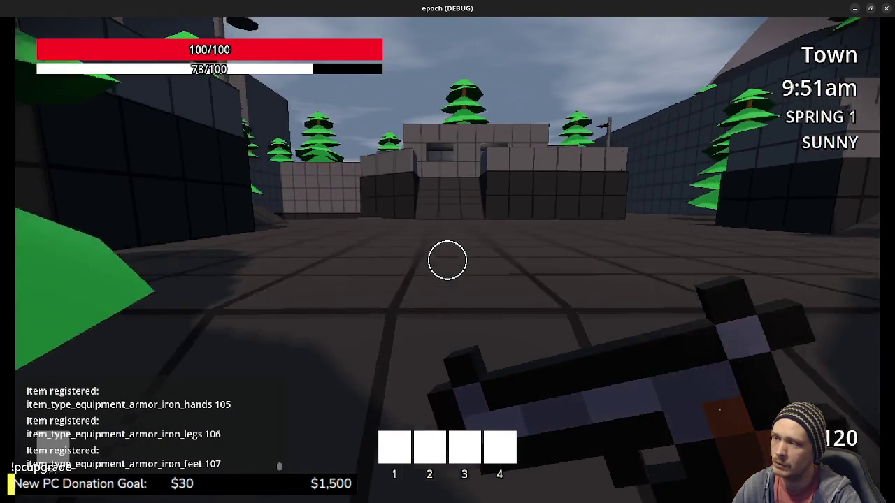
key(shift+w)
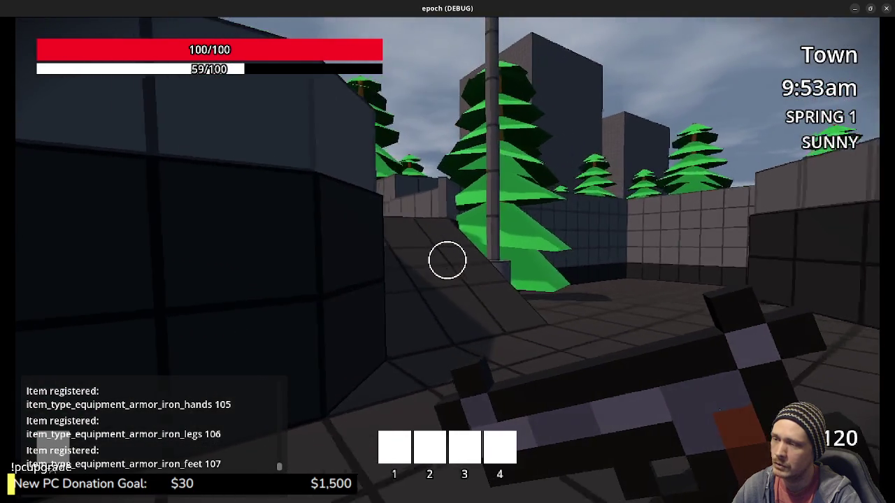
key(w)
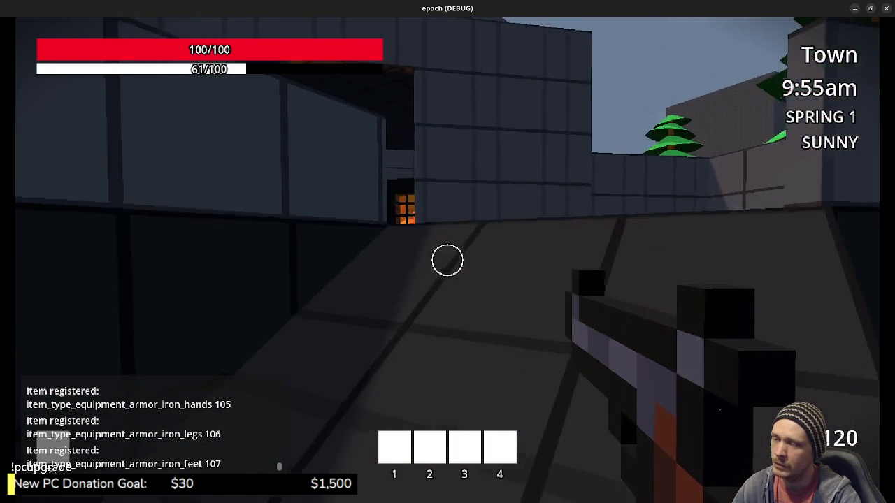
key(w)
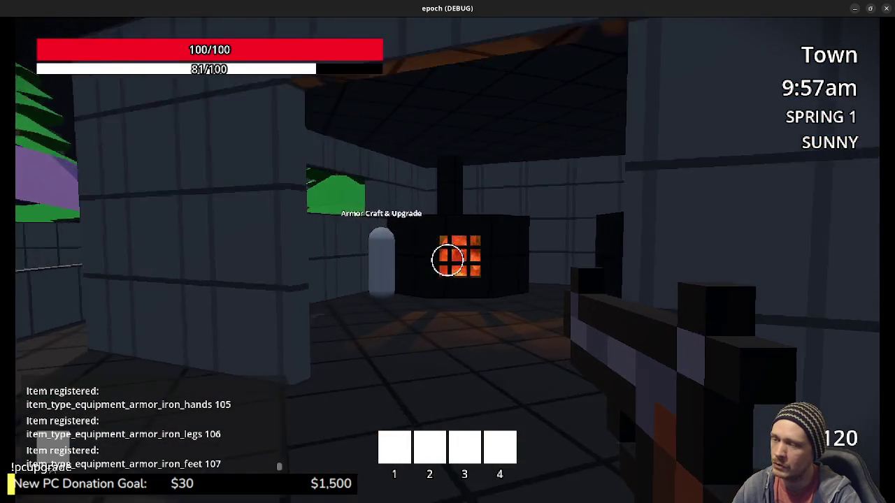
key(w)
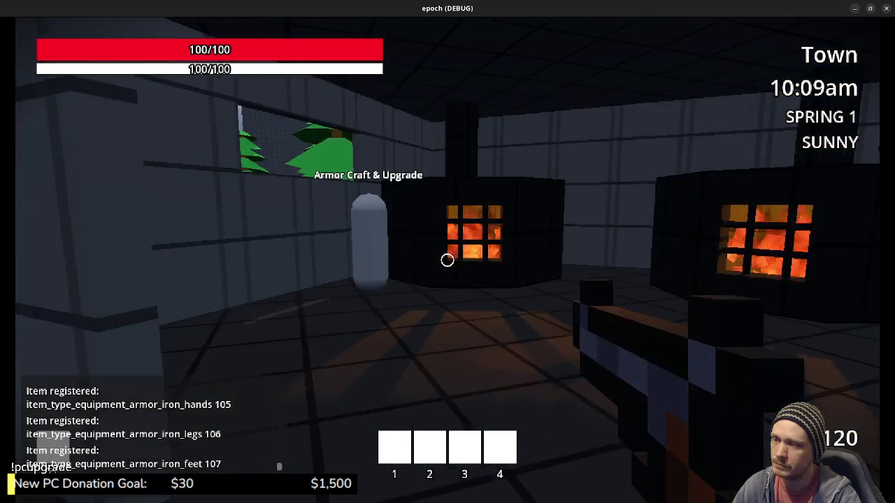
Cross the town square into the storage building and open the Weapon Storage box
key(shift+w)
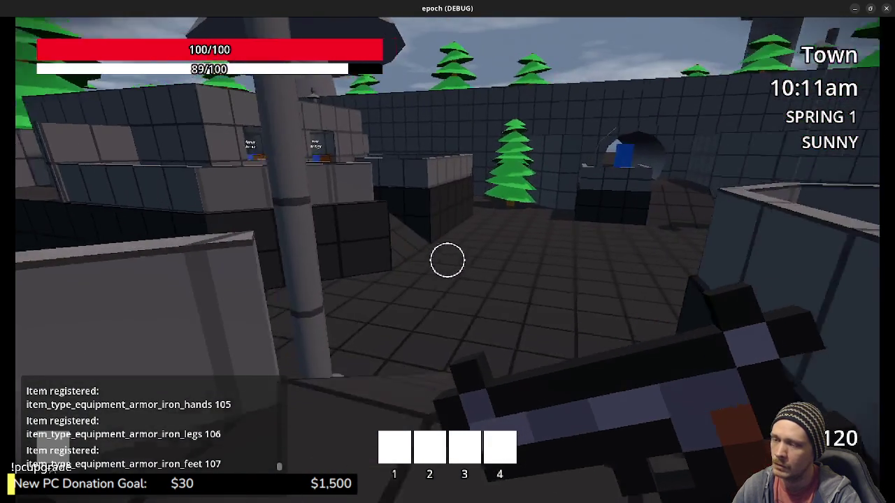
key(w)
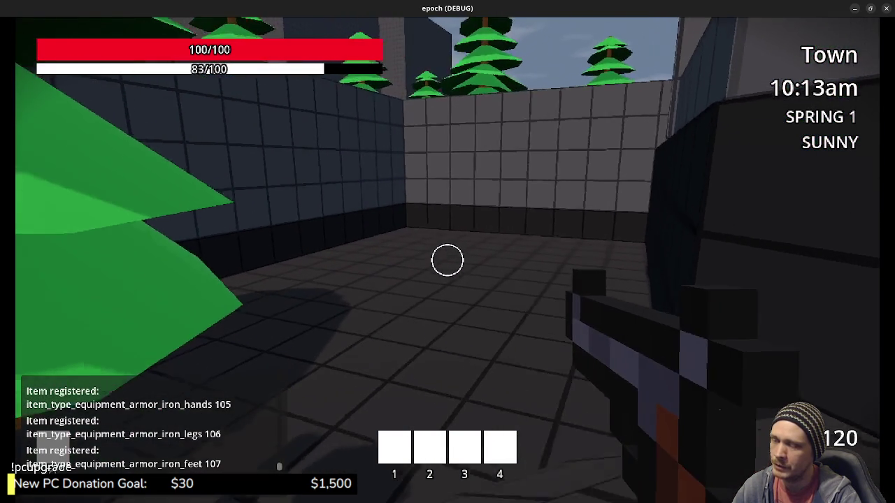
key(w)
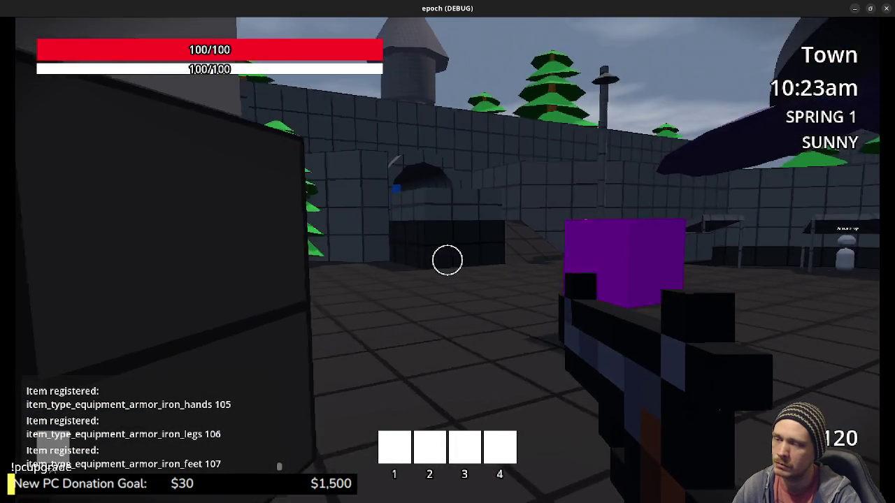
key(shift+w)
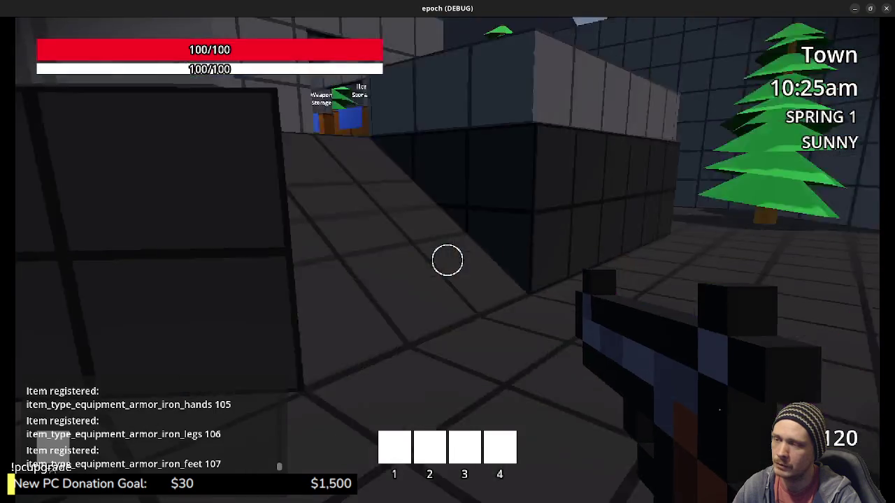
key(shift+w)
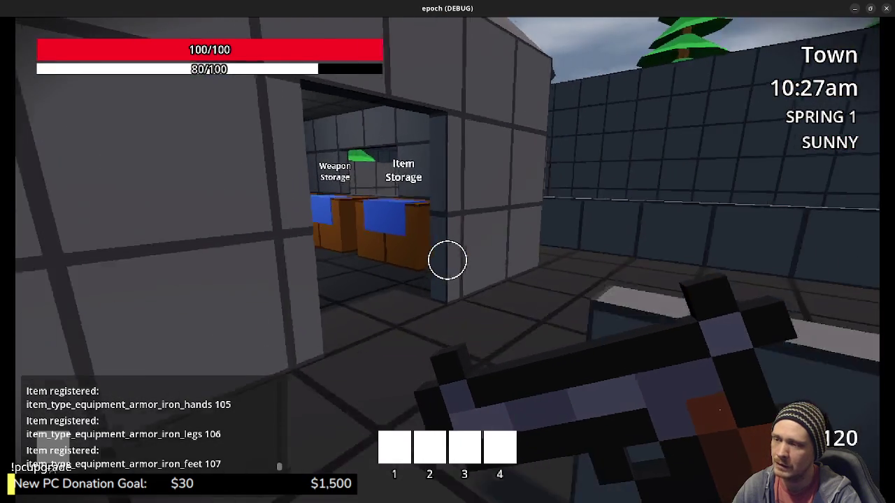
key(e)
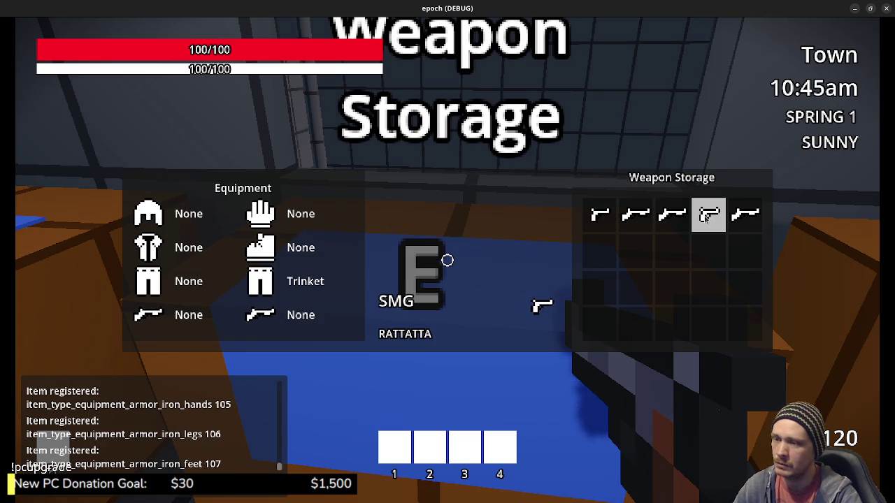
Equip the SMG as primary and the Sniper Rifle as secondary weapon, then close storage
right_click(720, 218)
click(748, 233)
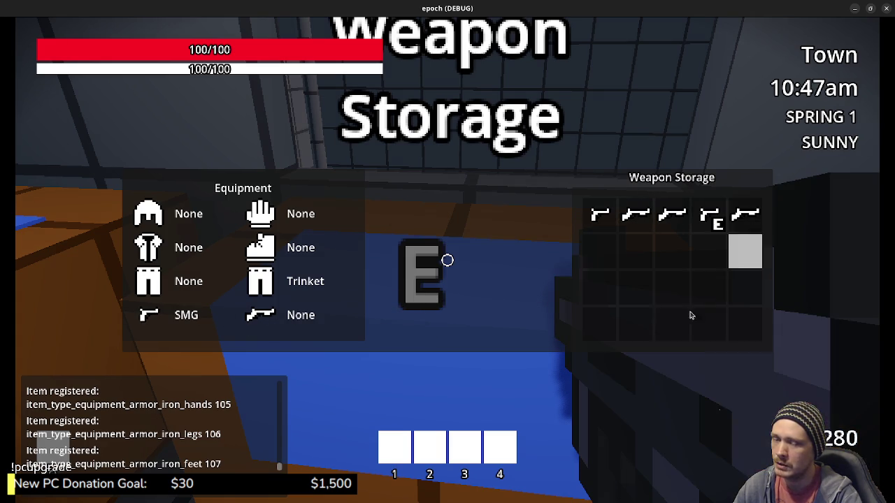
right_click(748, 215)
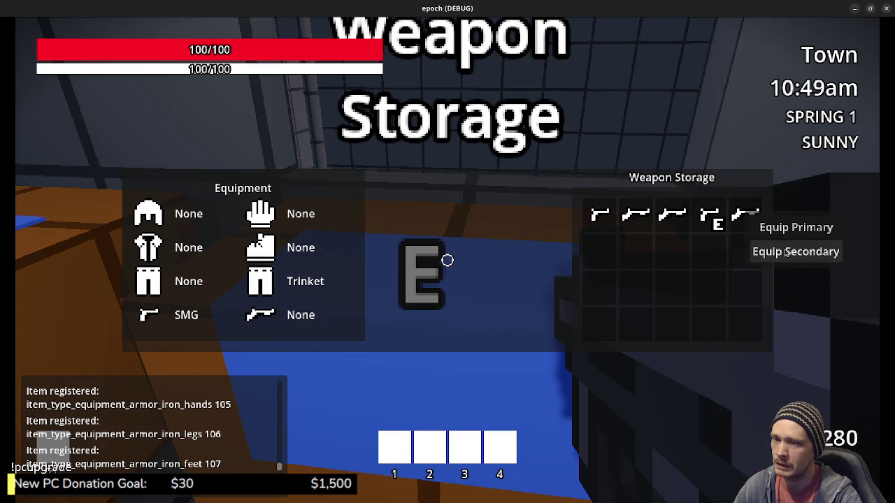
click(786, 253)
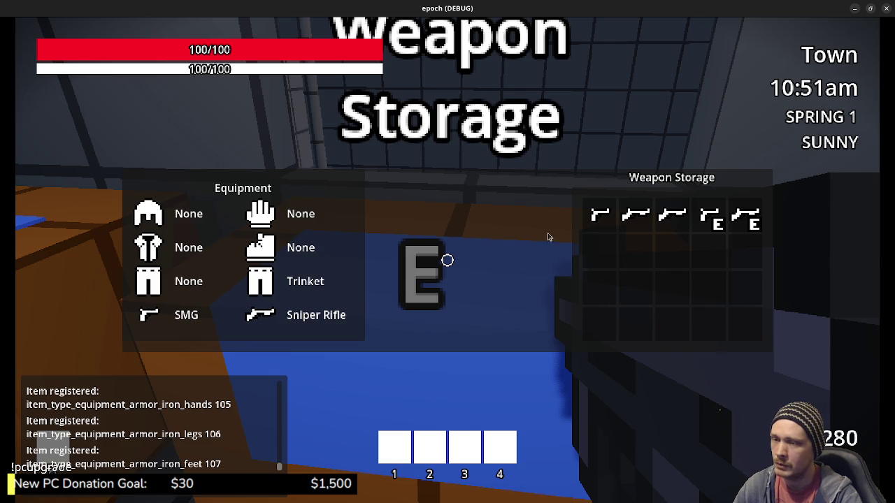
key(Escape)
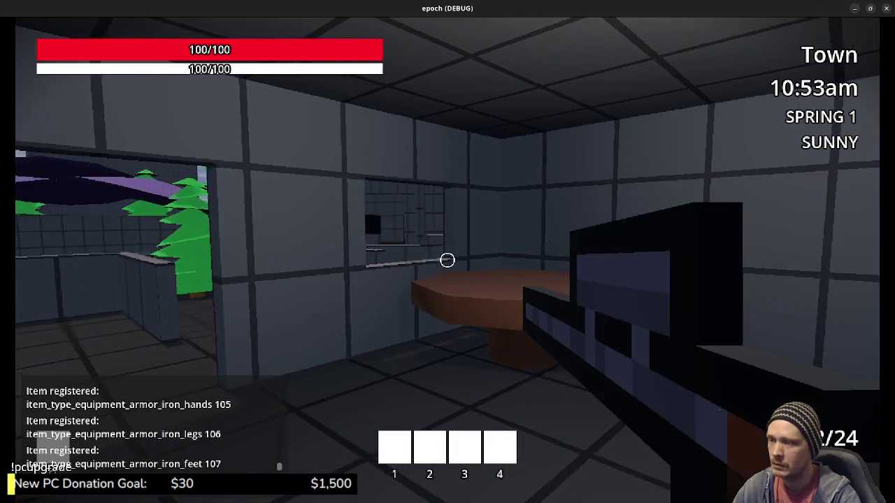
Open Armor Storage, check the character stats, and reopen the storage box
scroll(448, 260, down, 1)
scroll(447, 261, up, 1)
key(w)
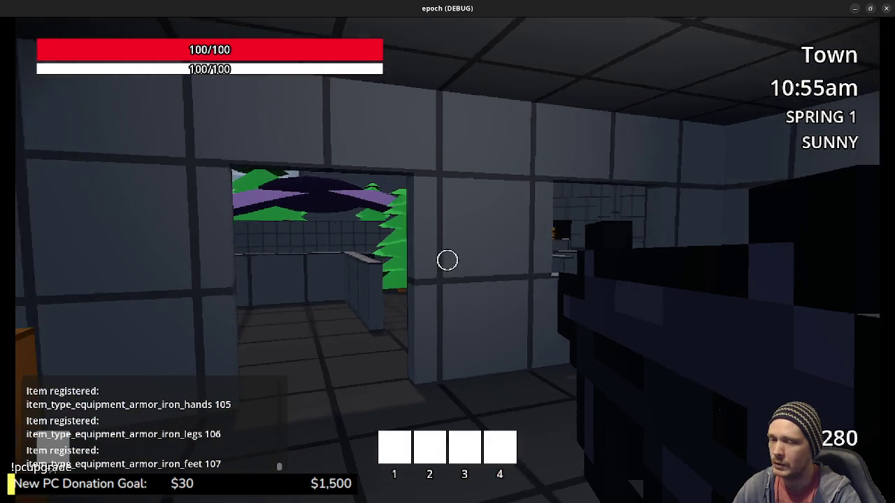
key(e)
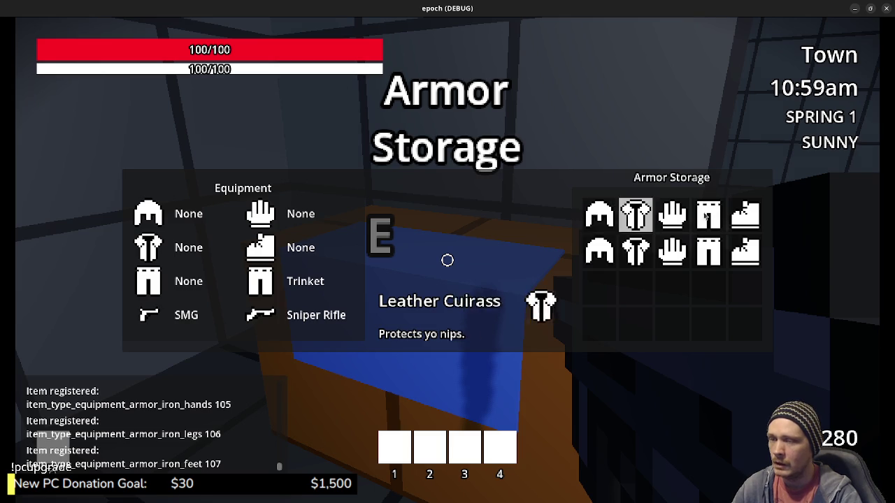
key(Escape)
key(Tab)
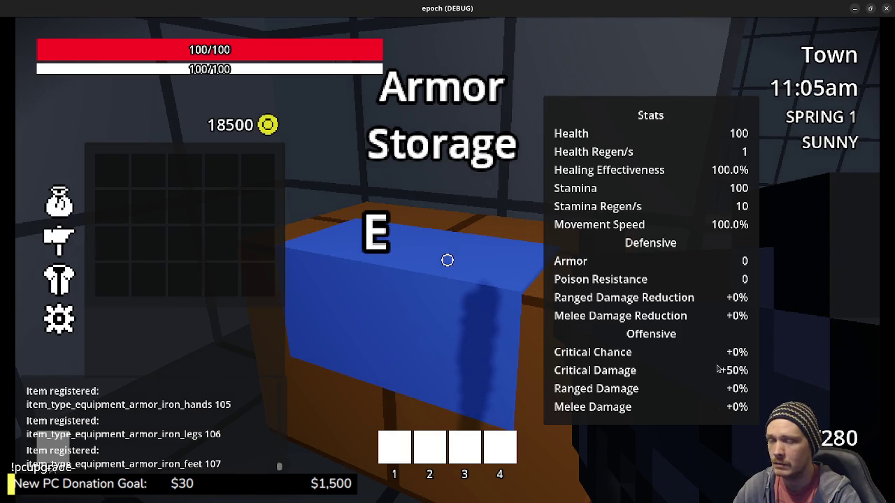
key(e)
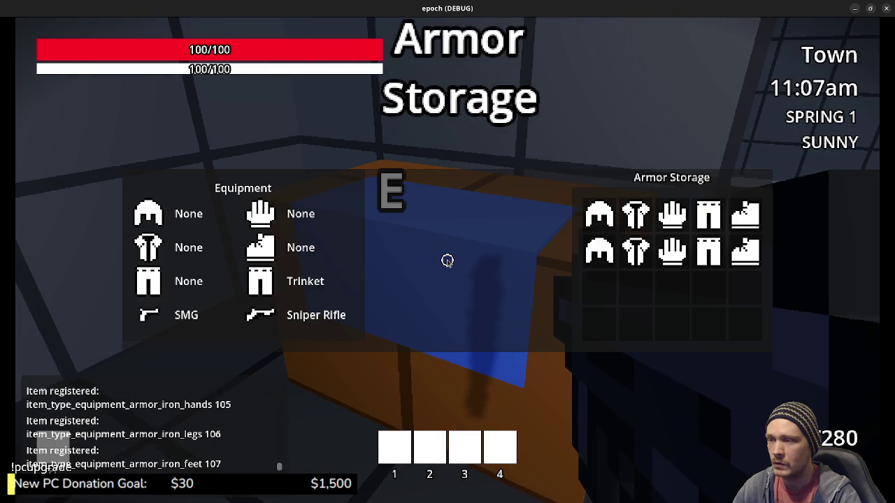
Equip the Leather Cap, Iron Cuirass, Leather Gloves and Iron Pantaloons, reaching Armor 110
click(601, 218)
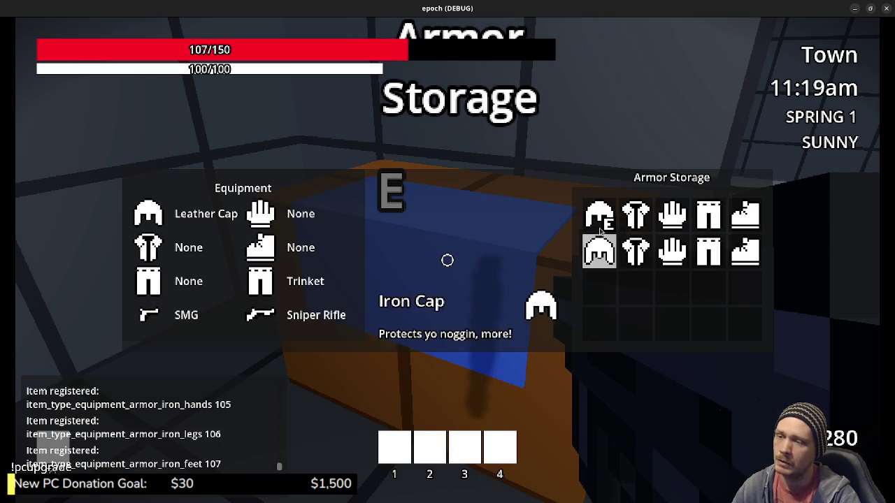
click(602, 253)
click(599, 214)
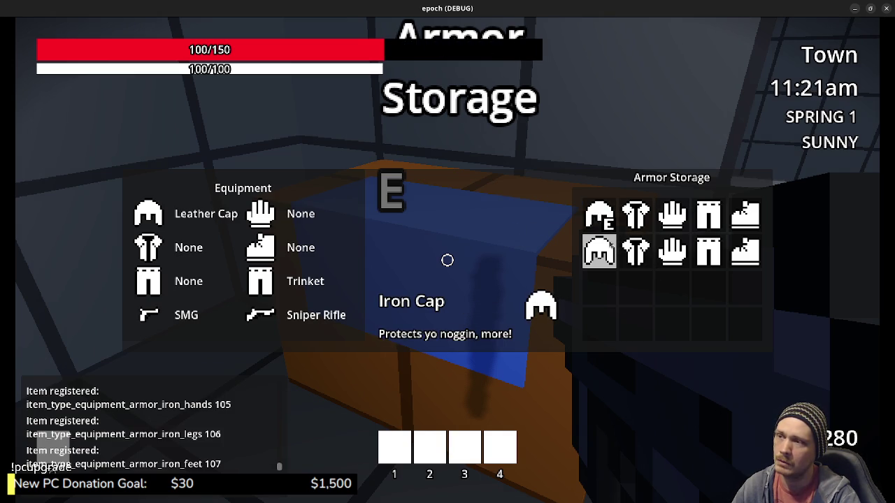
click(637, 253)
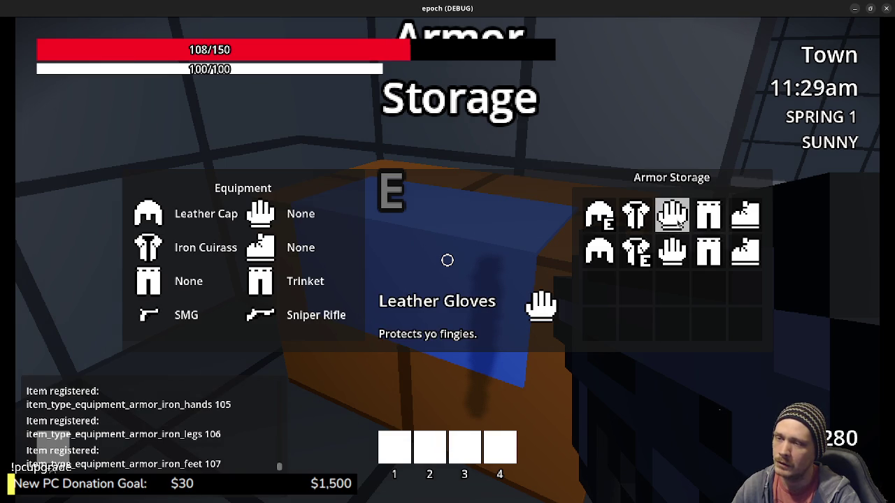
click(678, 220)
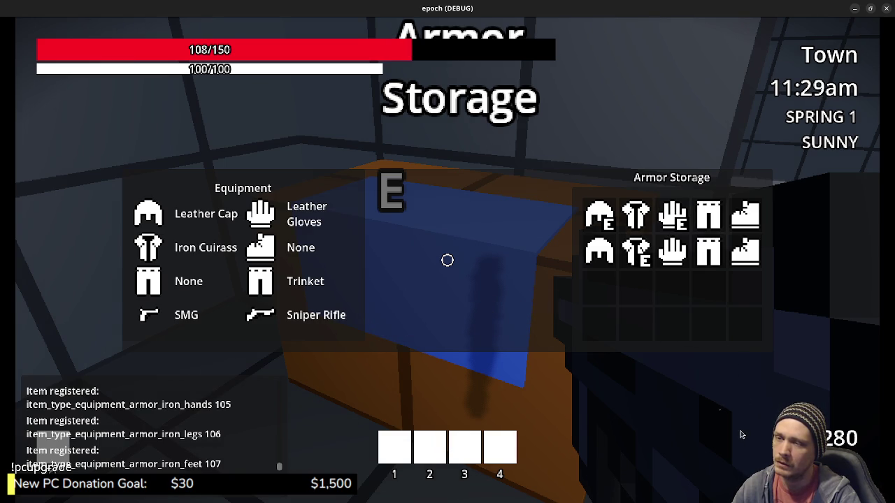
click(712, 255)
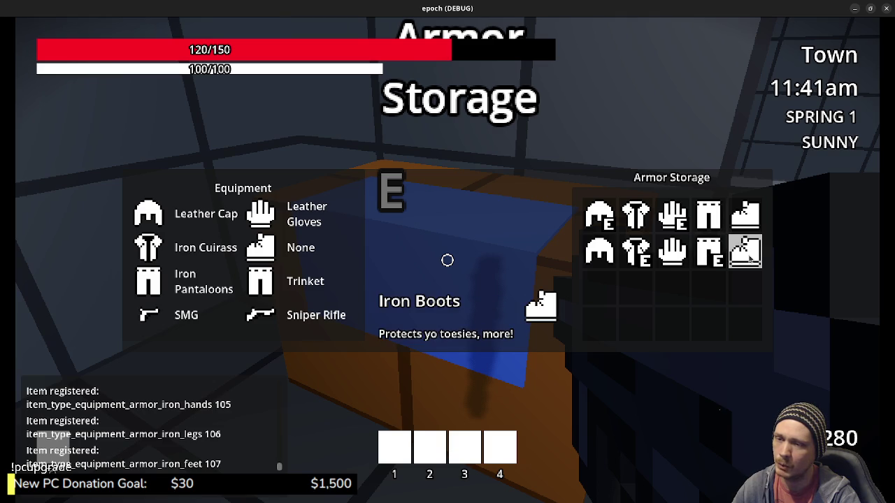
key(Tab)
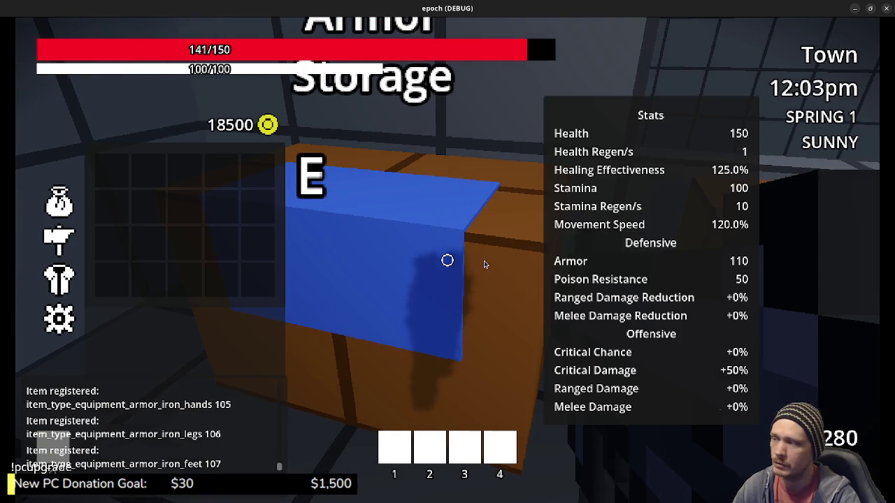
Review the equipped armor list and raised stats in the inventory
key(e)
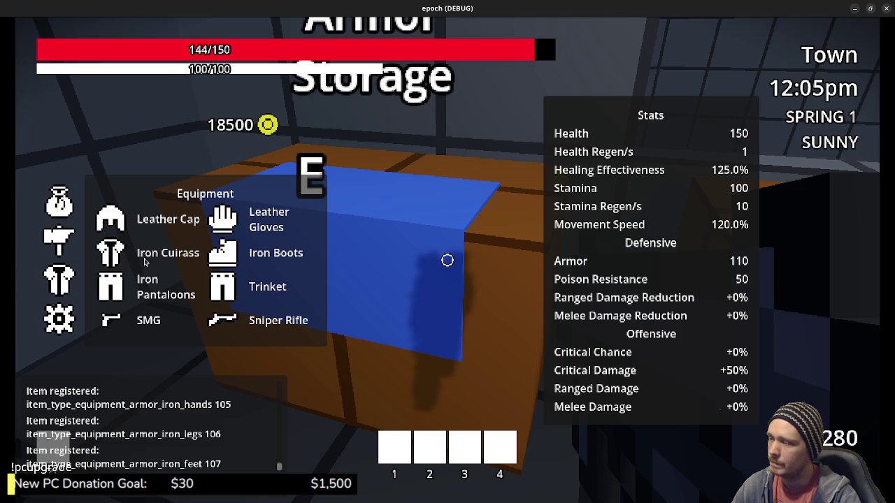
Close the inventory, cross the shop courtyard, and sprint through the tunnel into the blue portal
key(e)
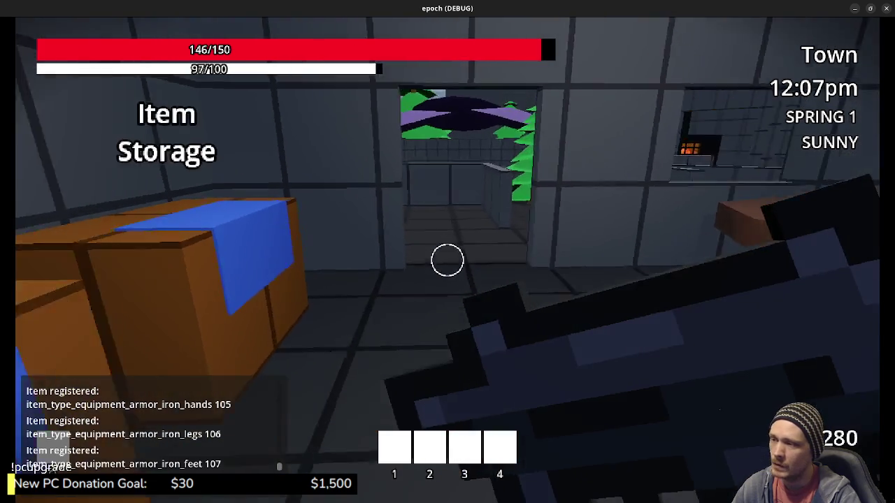
key(w)
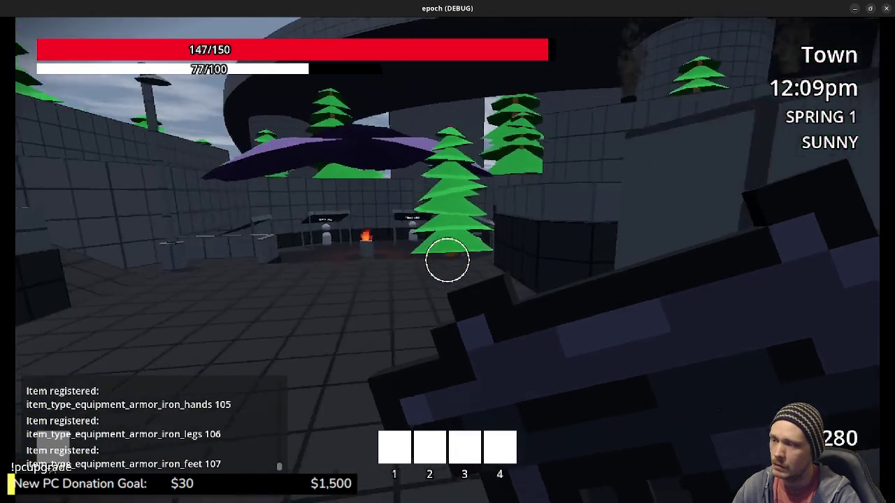
key(w)
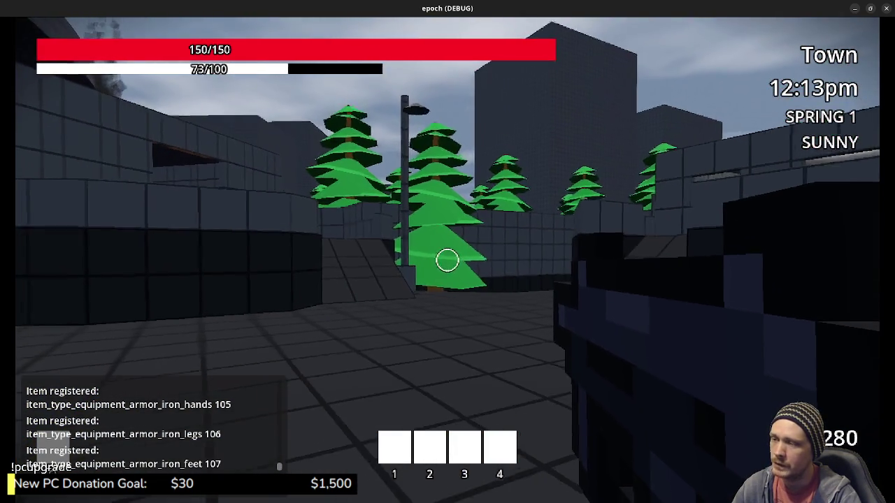
key(w)
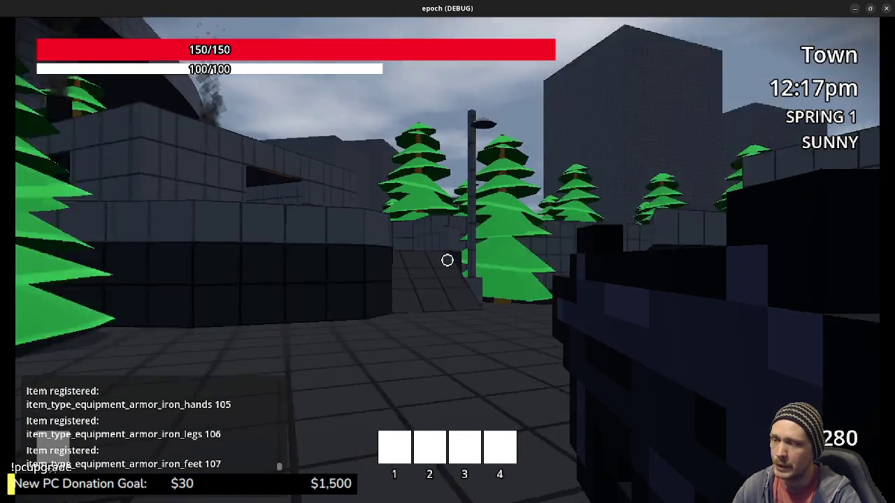
key(w)
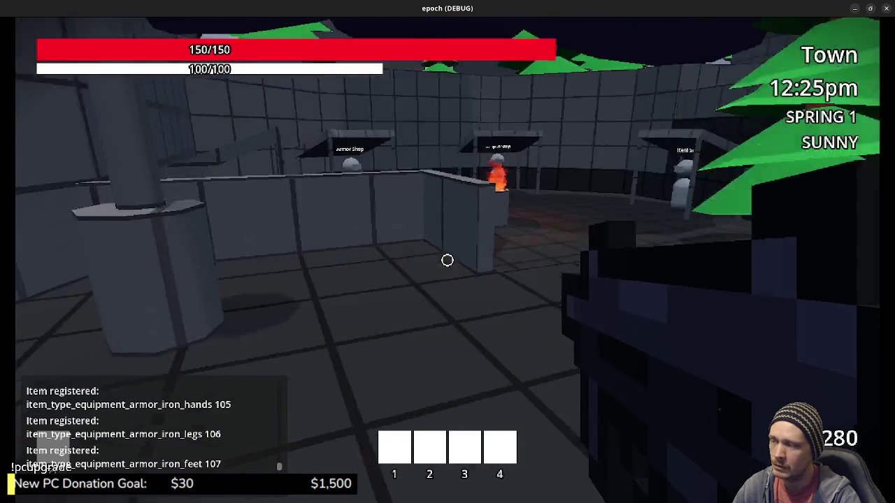
key(w)
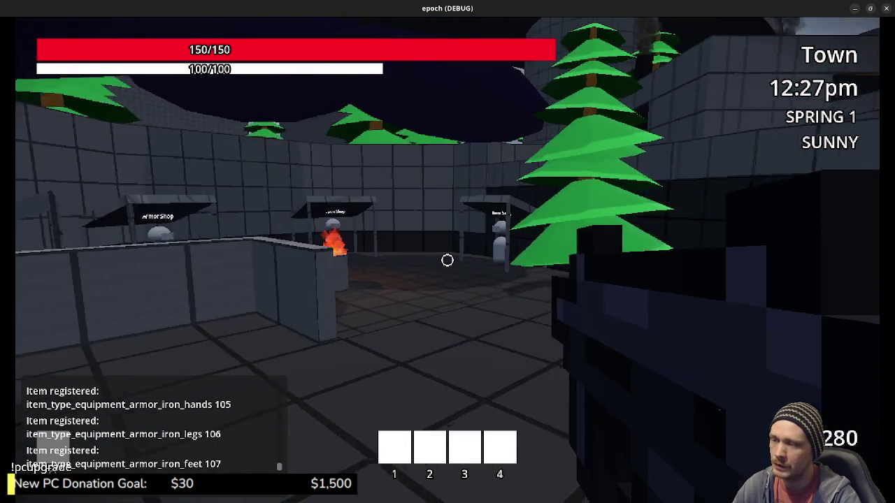
key(shift+w)
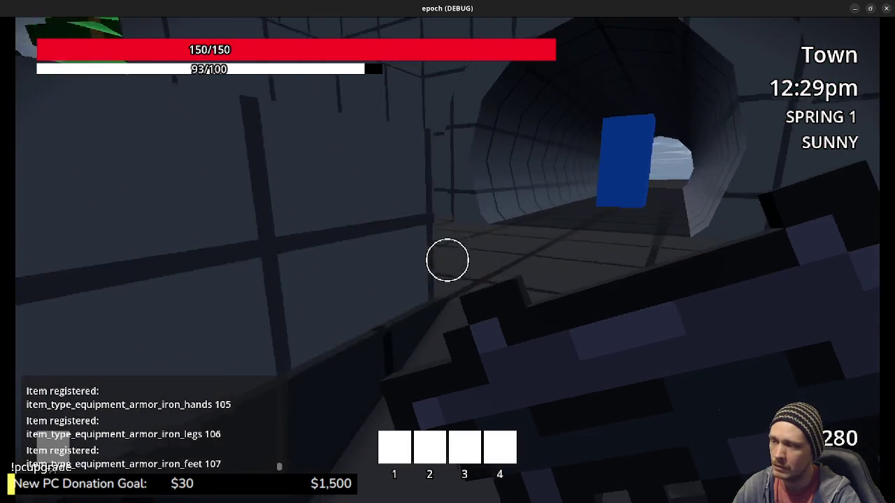
key(shift+w)
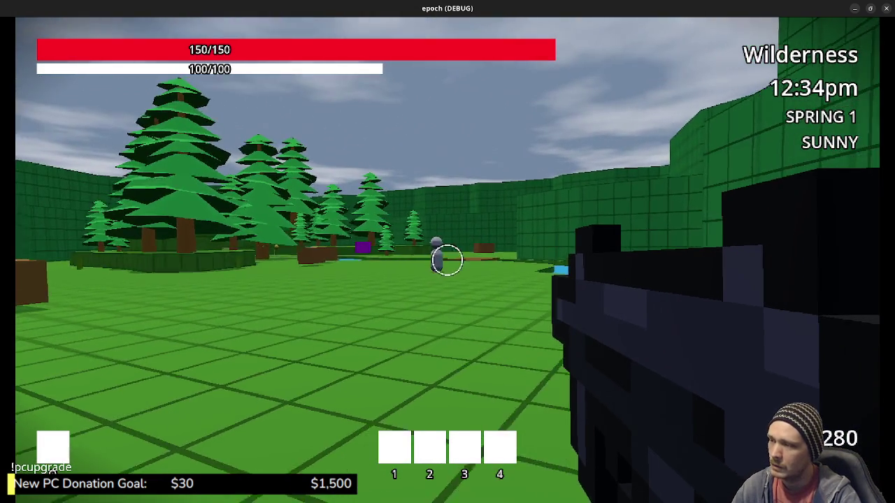
Roam the Wilderness field, pick up the insect on the log, and approach the herb by the pond
key(w)
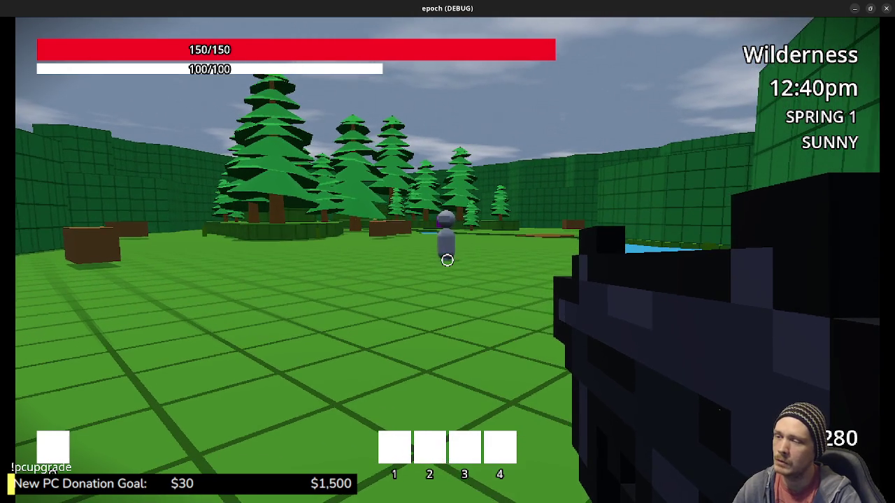
key(w)
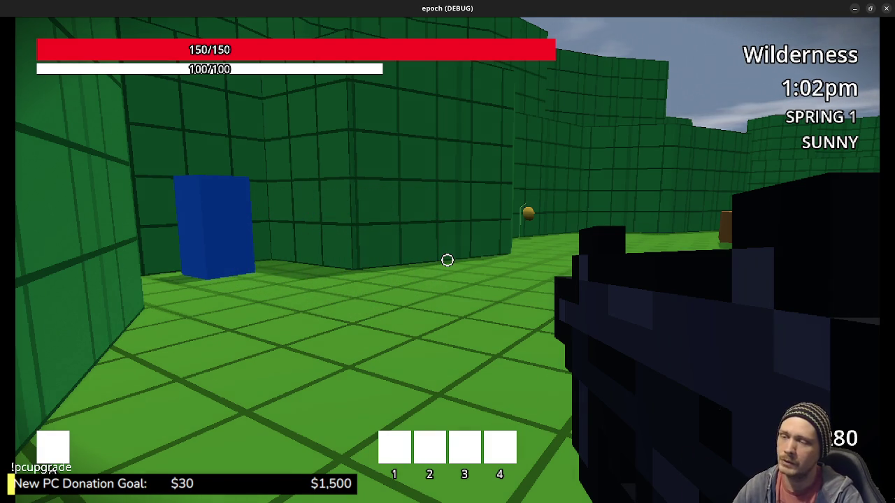
key(w)
key(w)
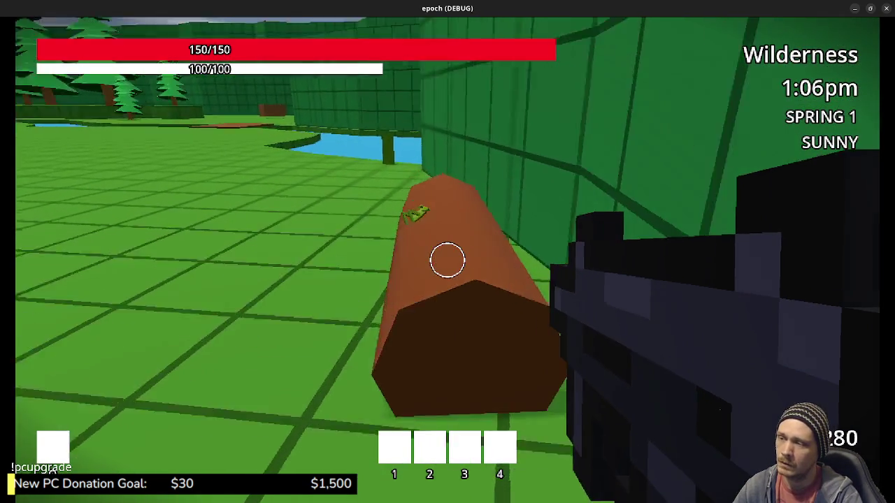
key(e)
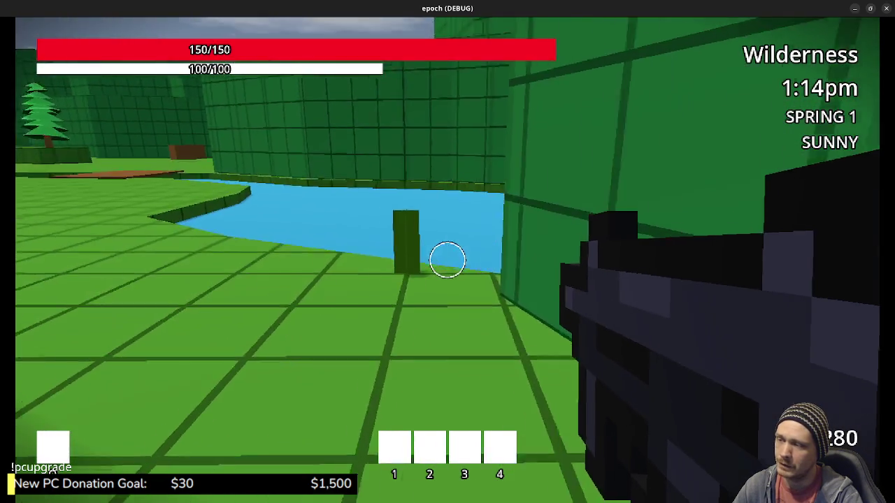
key(w)
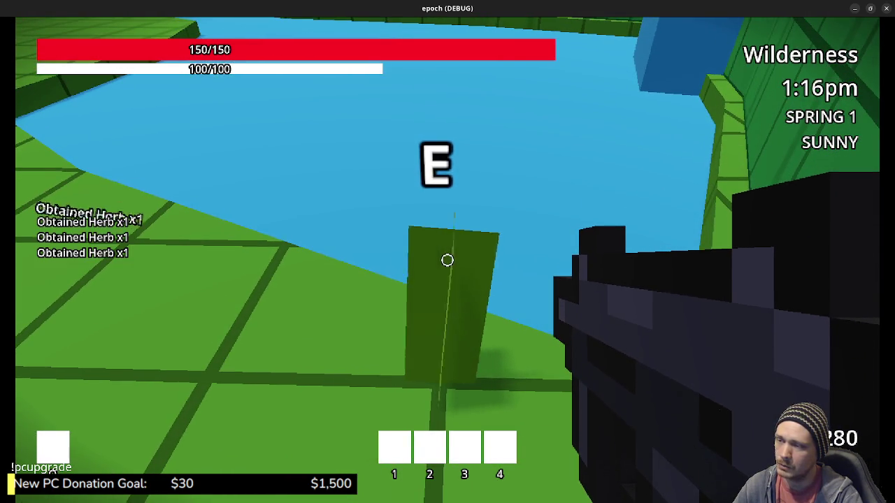
Move toward the brown box and pick up the yellow honey
key(shift+w)
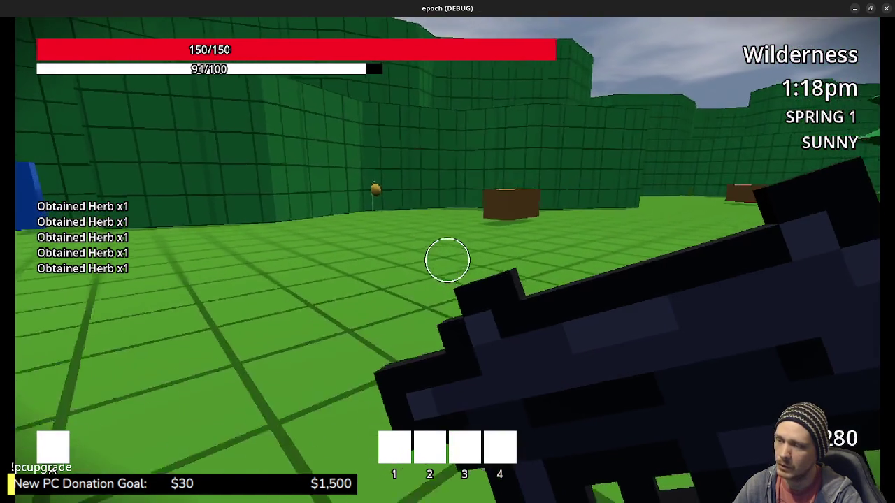
key(w)
key(w)
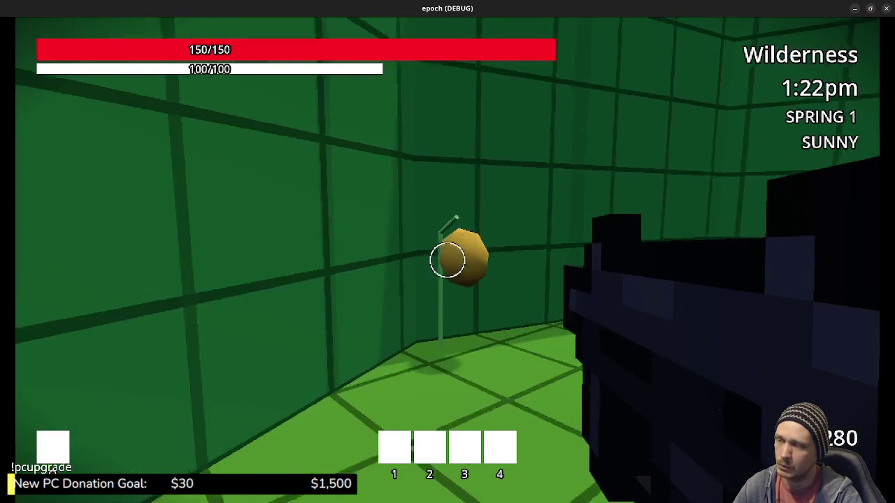
key(e)
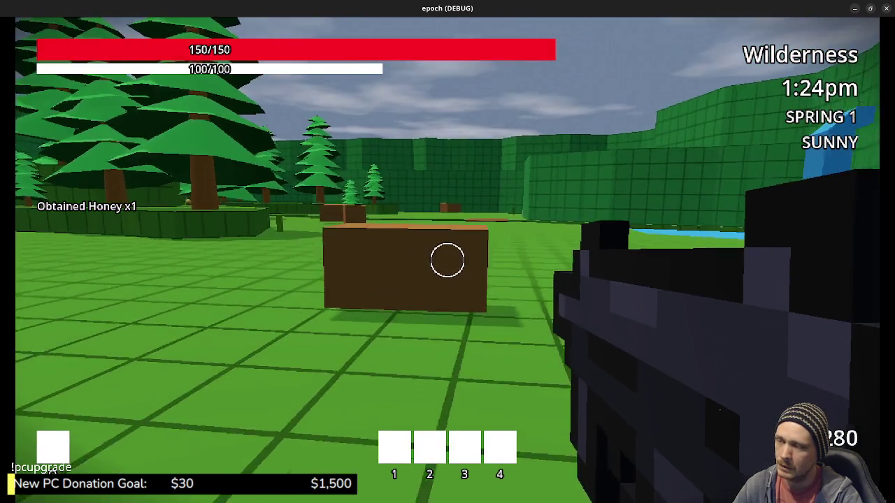
Sprint toward the distant boxes and collect the herbs beside the wall
key(w)
key(shift+w)
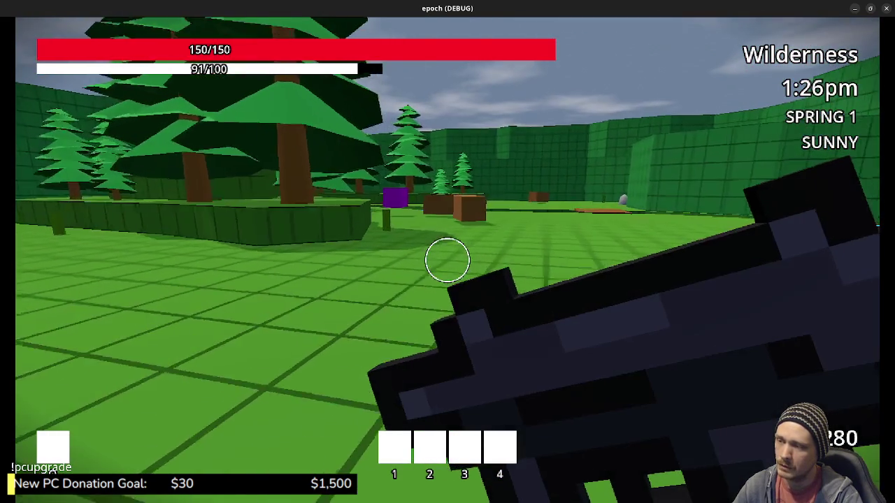
key(w)
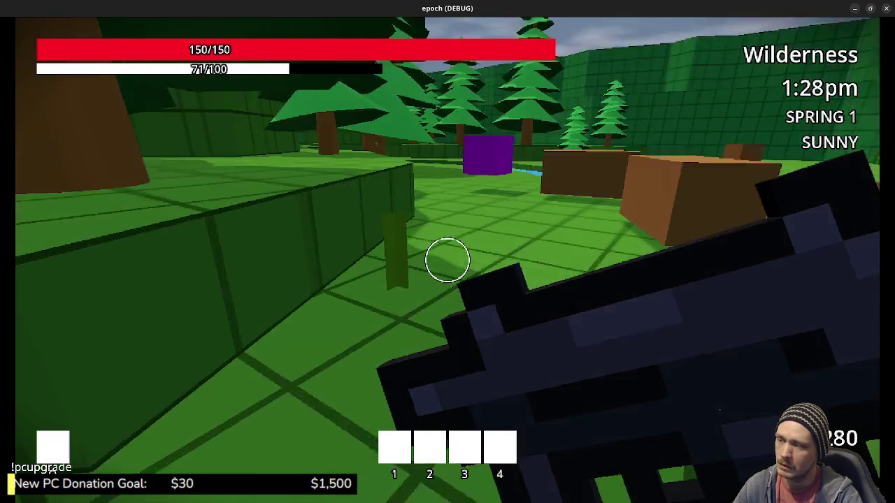
key(e)
key(e)
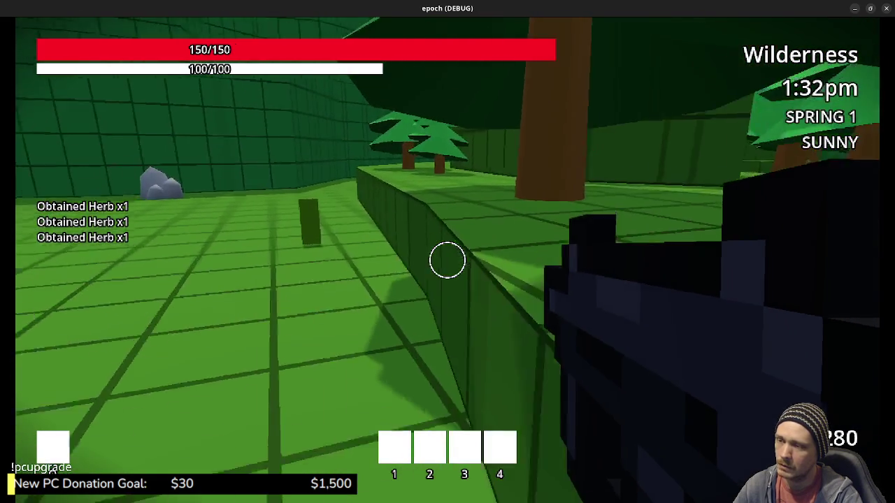
key(w)
key(e)
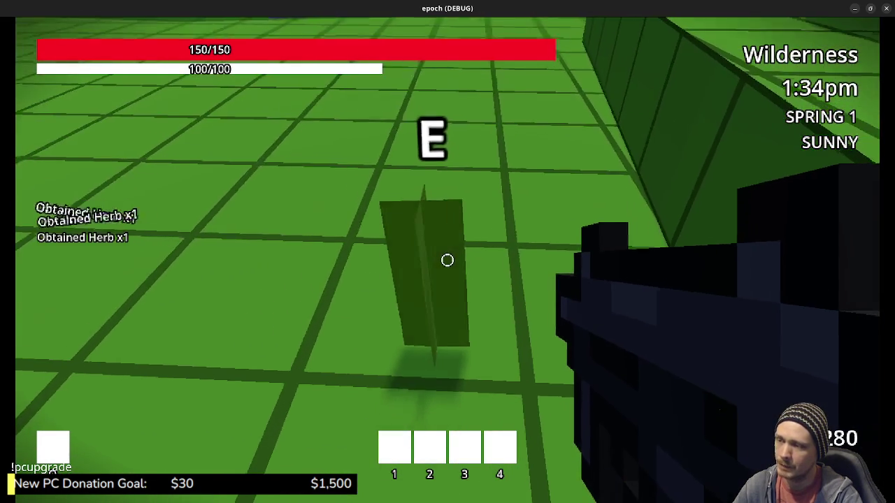
key(e)
key(e)
key(w)
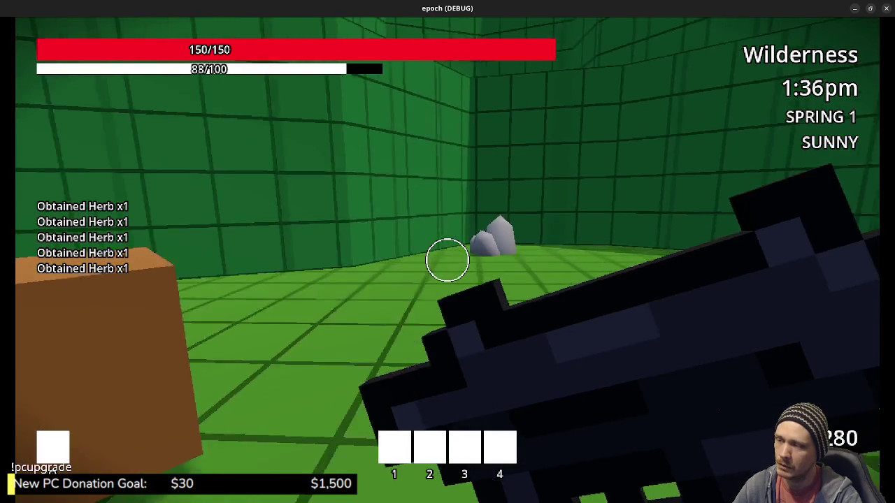
Mine the grey rocks for iron ore and collect the nearby herbs
key(w)
key(e)
key(e)
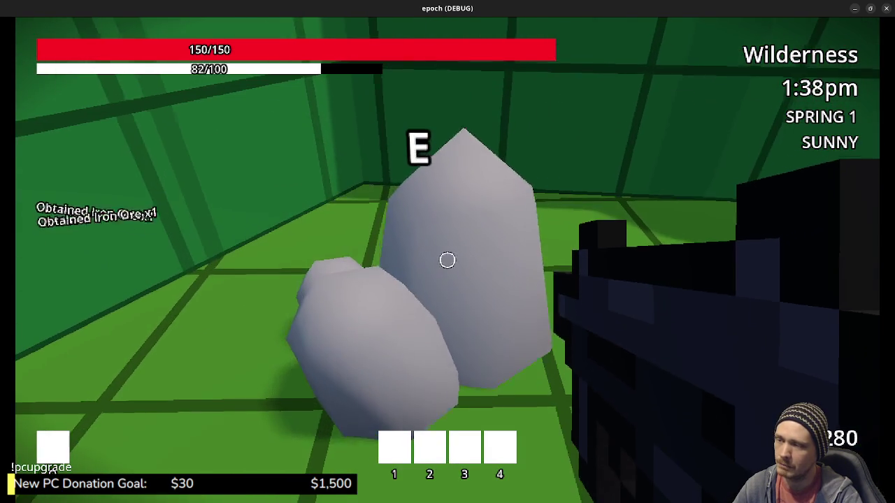
key(w)
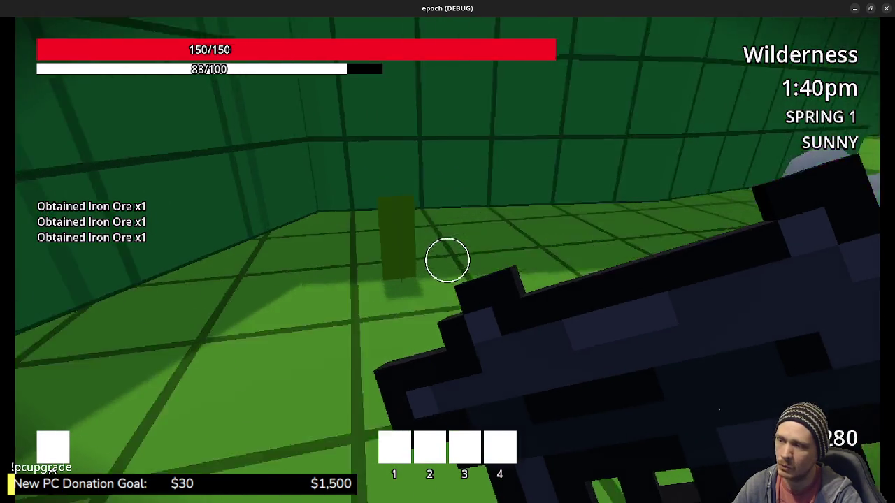
key(e)
key(e)
key(e)
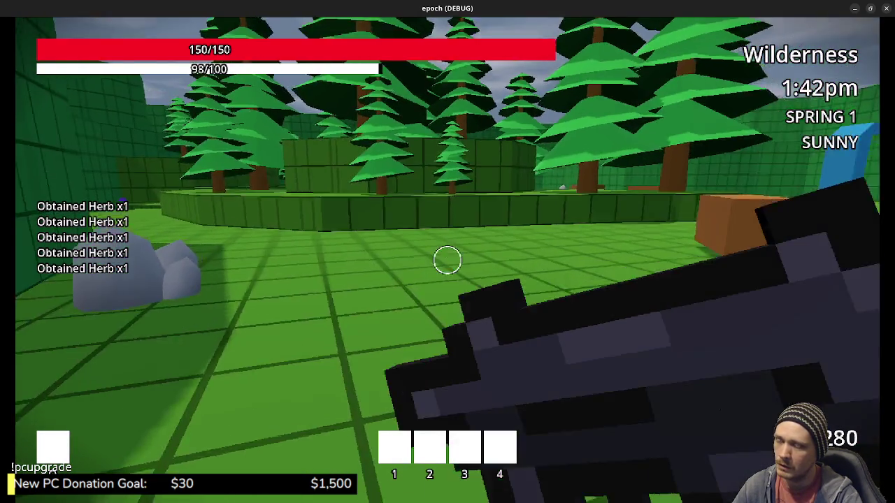
key(w)
key(e)
key(e)
key(e)
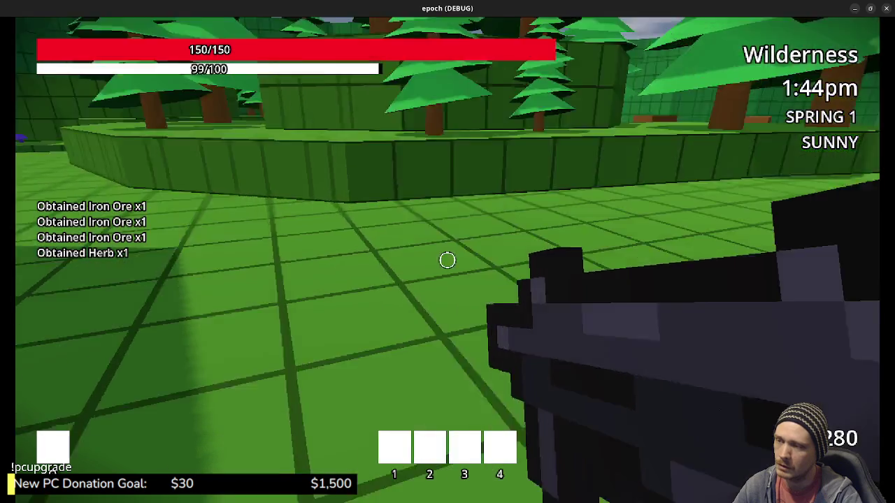
Sprint to the green wall and pick up the purple mushrooms
key(shift+w)
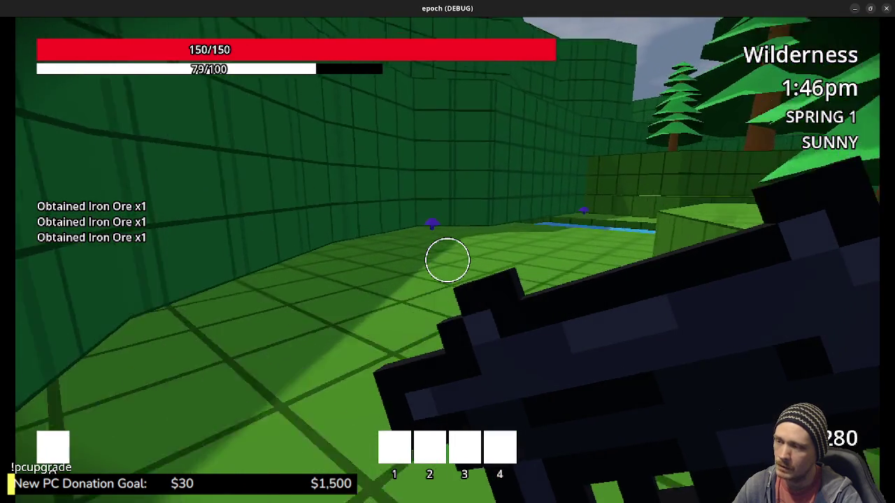
key(shift+w)
key(e)
key(e)
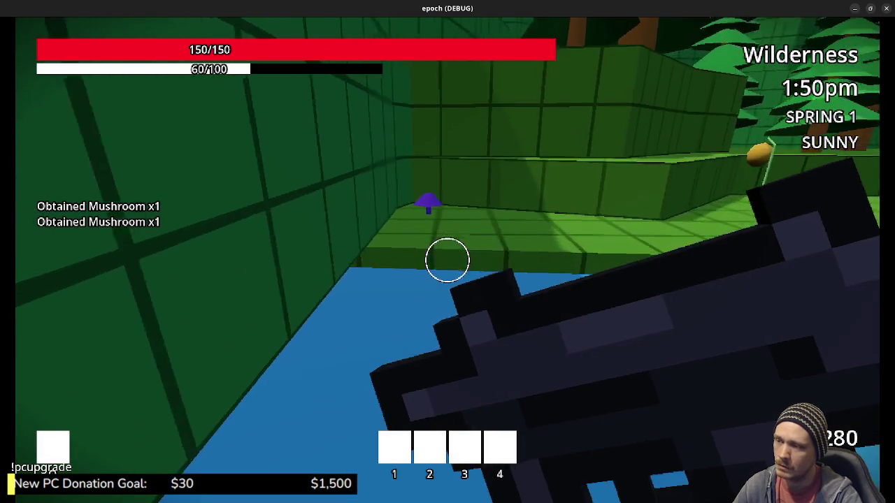
key(w)
key(e)
Harvest the golden plant for honey, another purple mushroom, and the insect on the tree
key(shift+w)
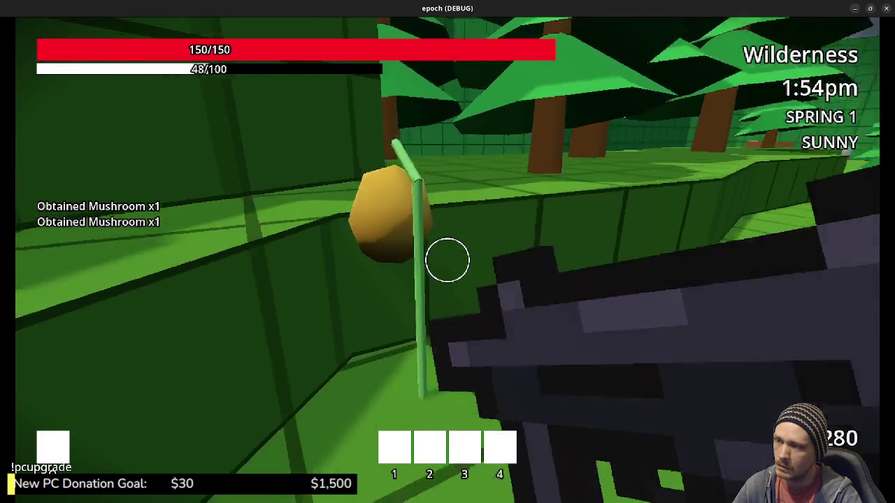
key(e)
key(w)
key(e)
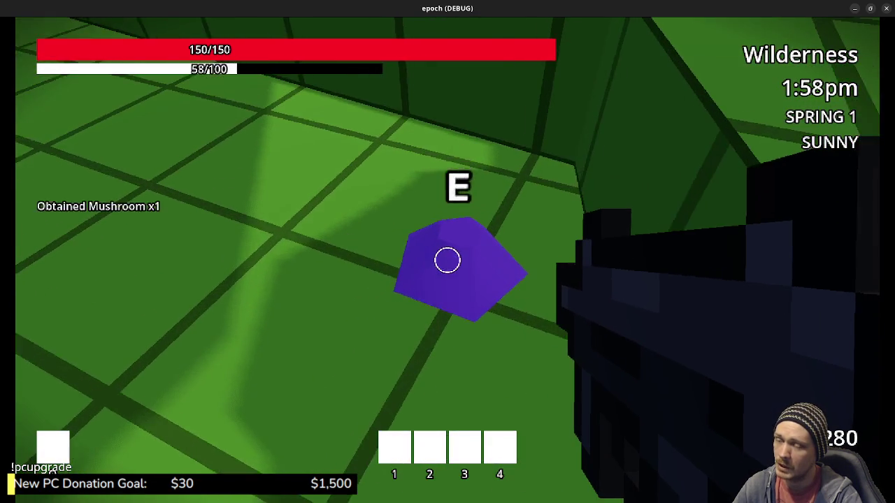
key(e)
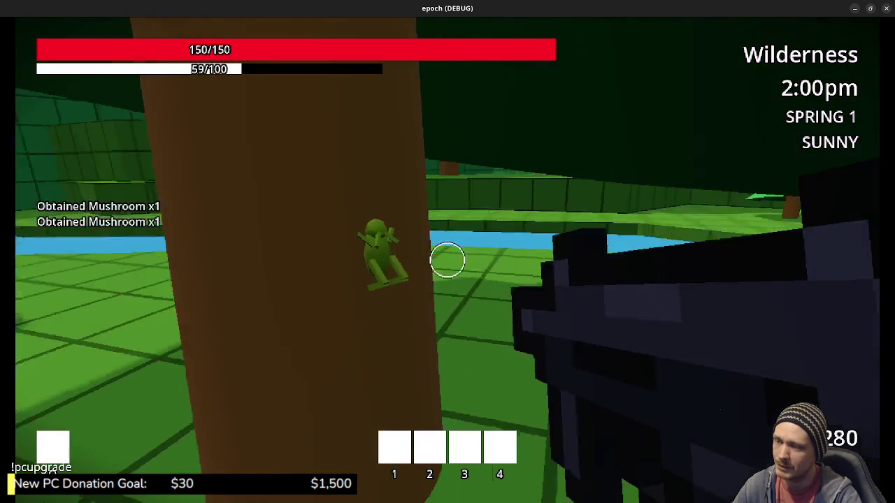
key(e)
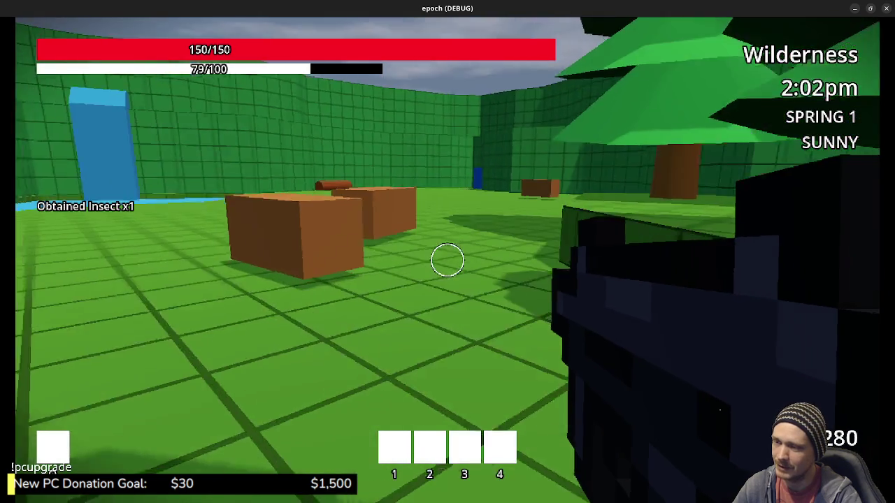
Sprint past the crate, mine the grey rock for iron ore, and harvest nearby herbs
key(w)
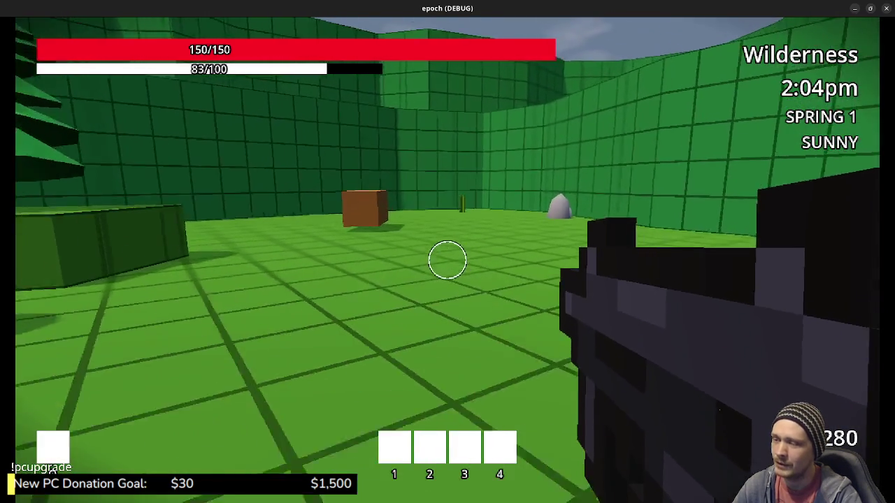
key(shift+w)
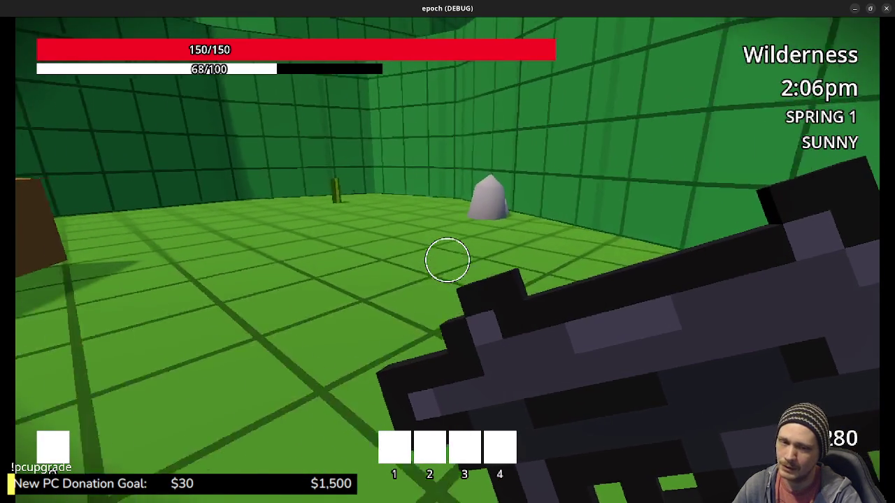
key(w)
key(e)
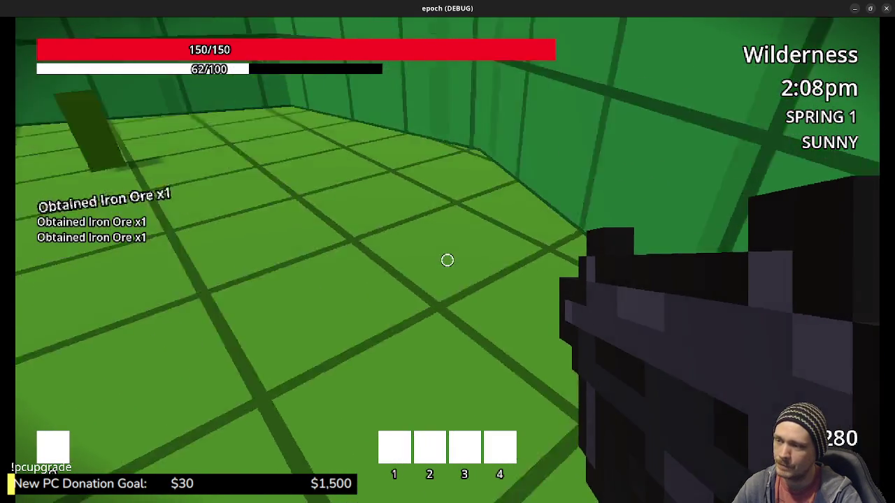
key(e)
key(e)
key(e)
key(e)
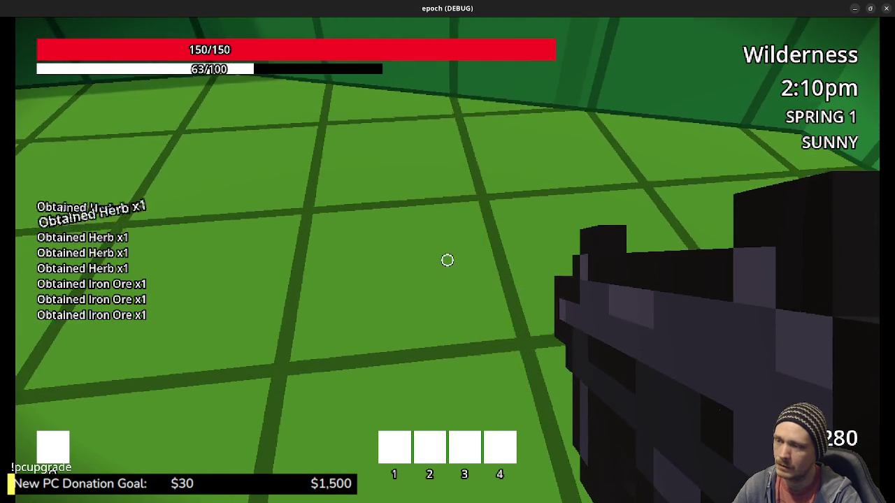
key(e)
Collect the corridor's purple mushroom, mine another rock, and open the inventory with Tab
key(shift+w)
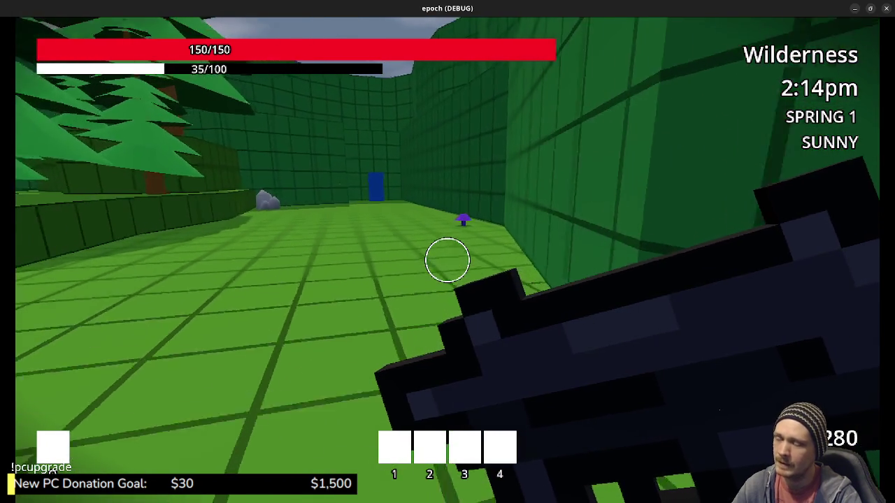
key(shift+w)
key(shift+w)
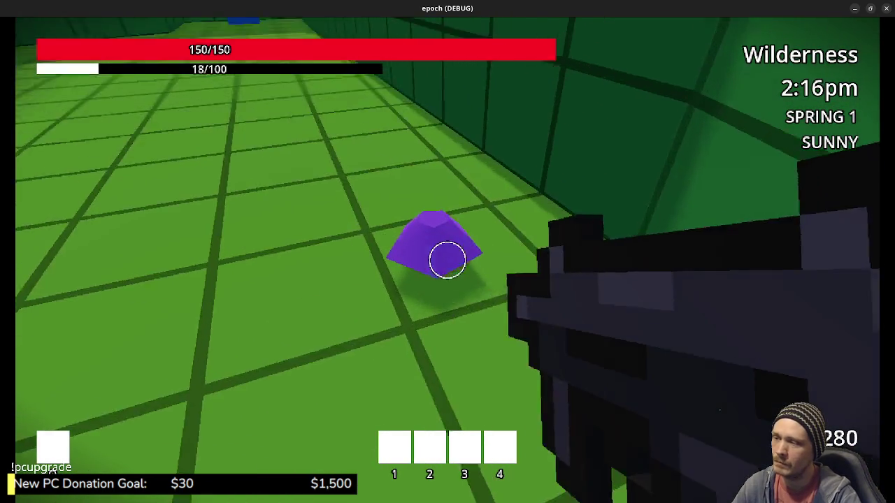
key(e)
key(e)
key(shift+w)
key(shift+w)
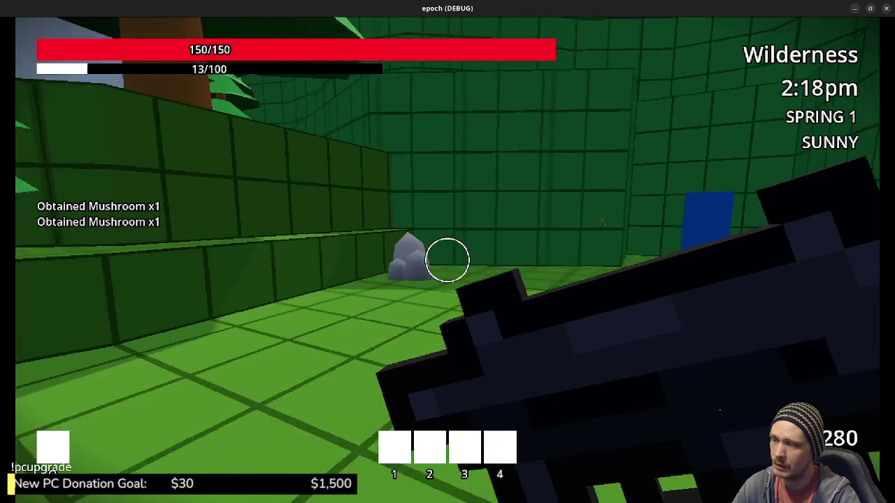
key(e)
key(e)
key(e)
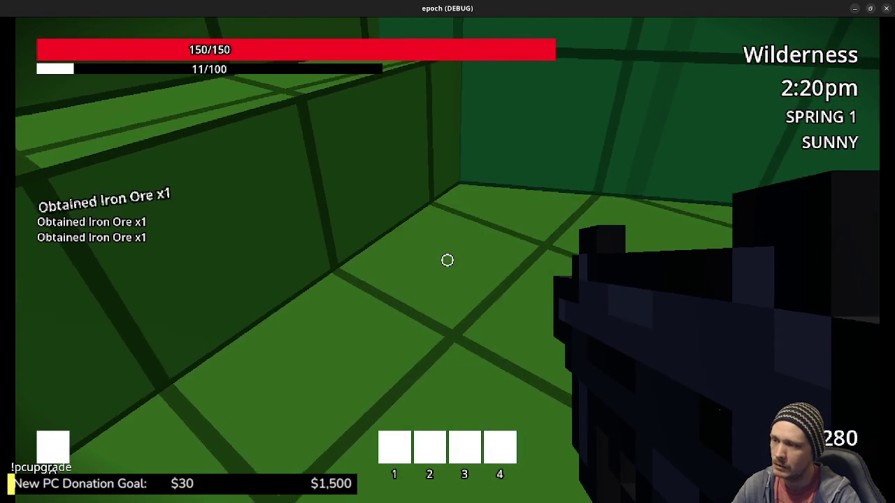
key(shift+w)
key(e)
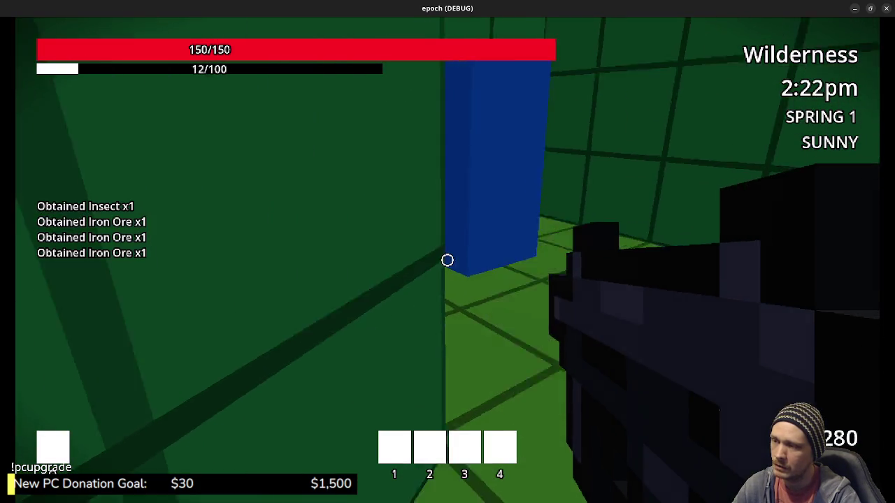
key(Tab)
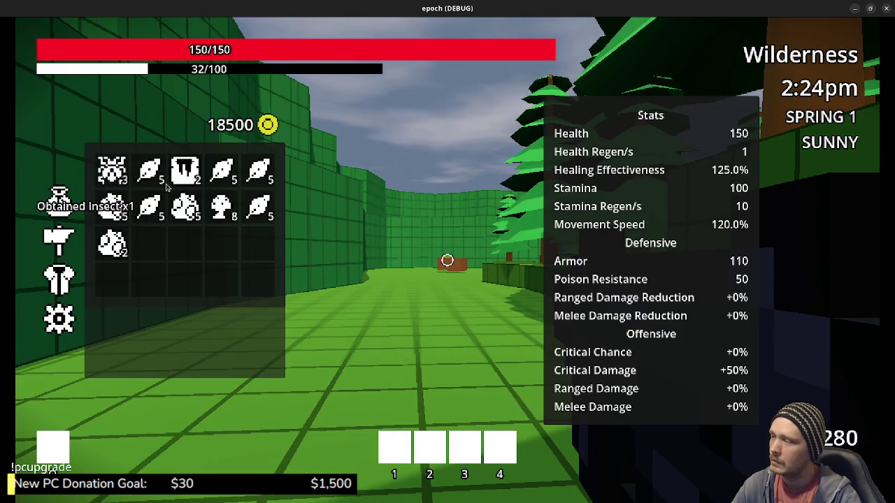
In the combining panel, combine Herb and Mushroom into a potion
click(48, 252)
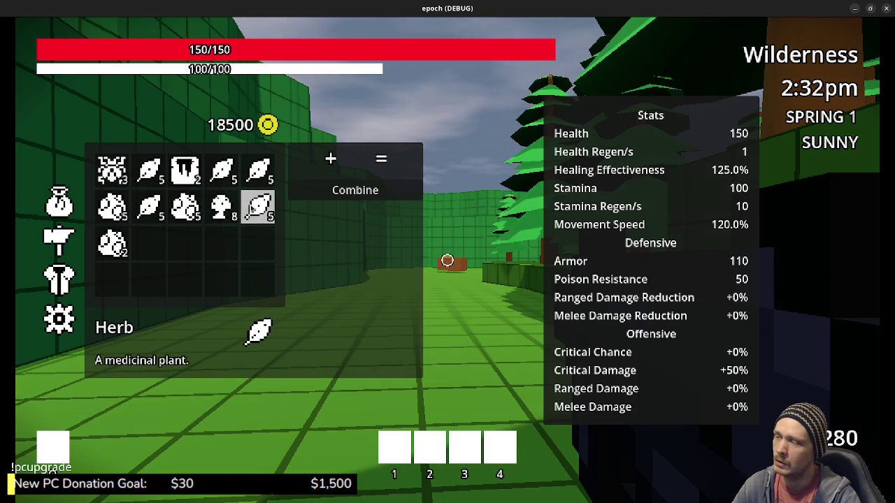
click(258, 207)
click(220, 207)
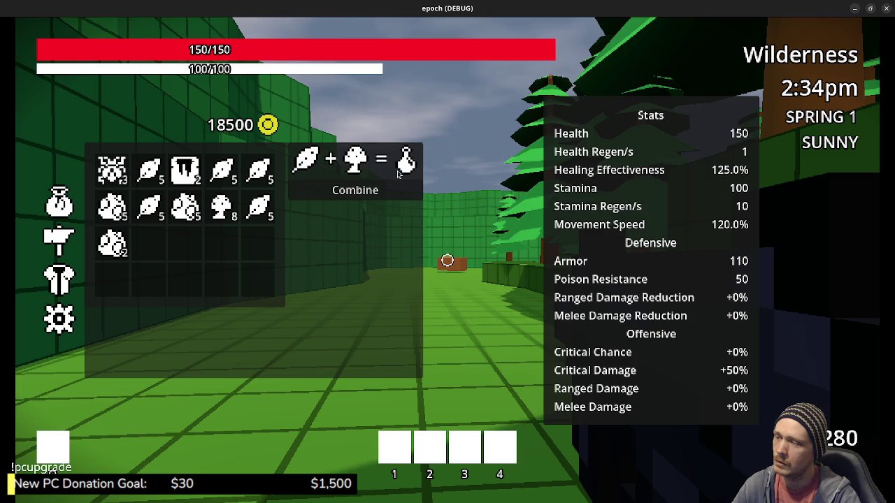
click(306, 170)
click(258, 207)
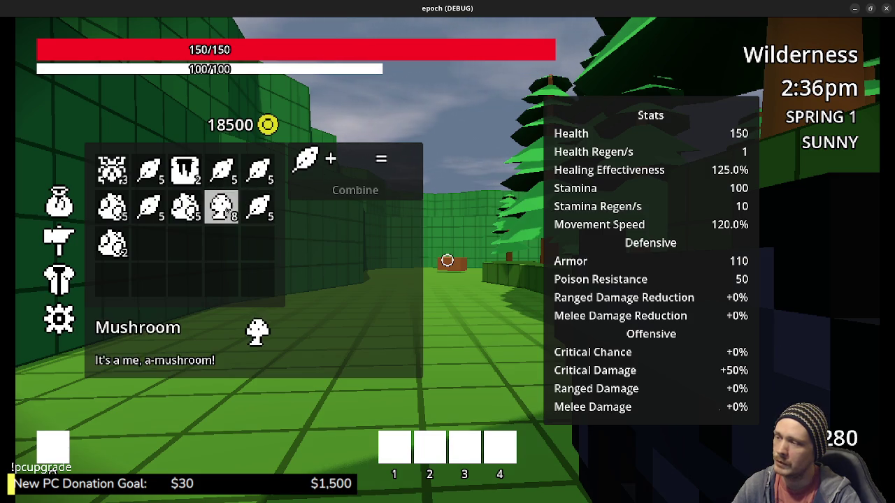
click(221, 207)
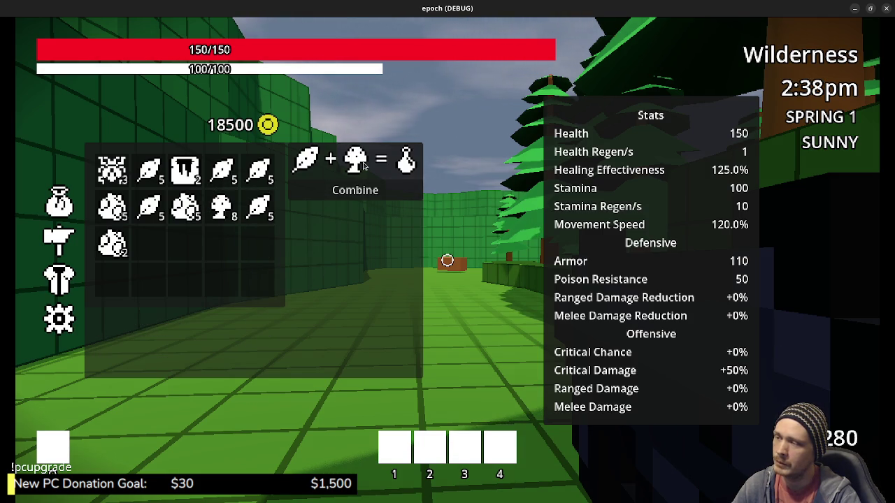
click(366, 200)
Combine two more potions from mushroom and herb
click(221, 207)
click(258, 207)
click(353, 190)
click(221, 207)
click(258, 206)
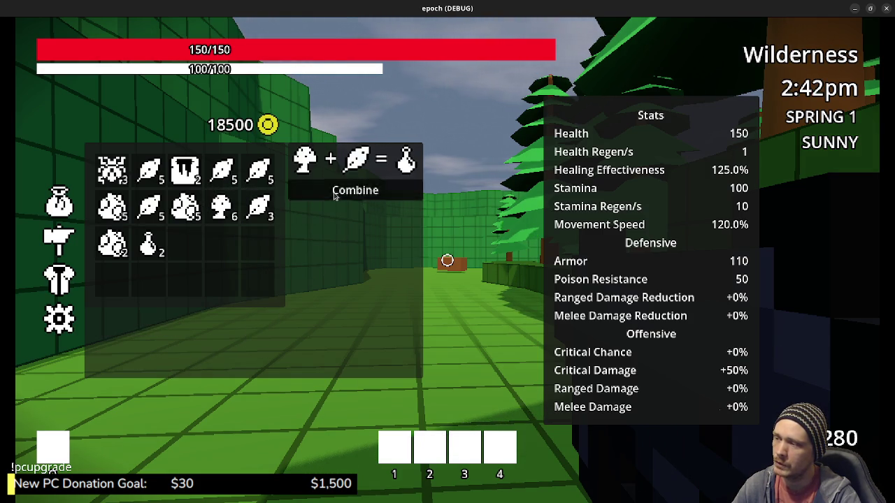
click(335, 197)
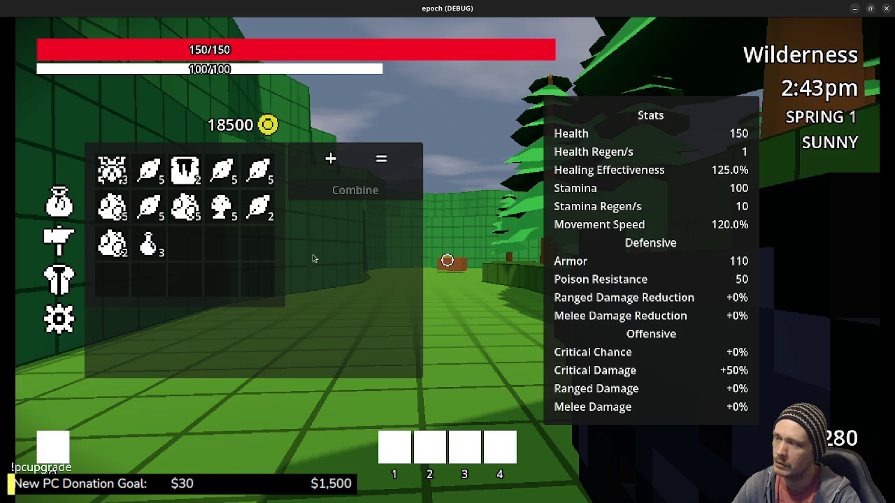
Combine a potion with honey to make a new bag
click(149, 249)
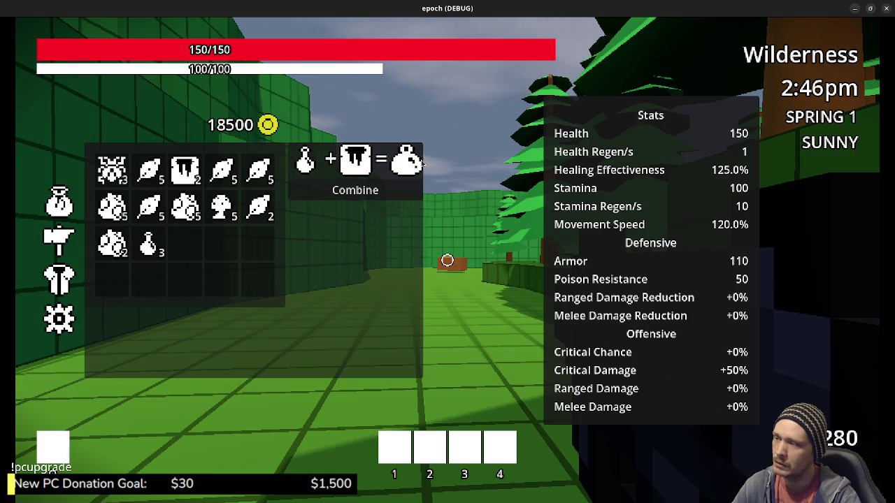
click(362, 192)
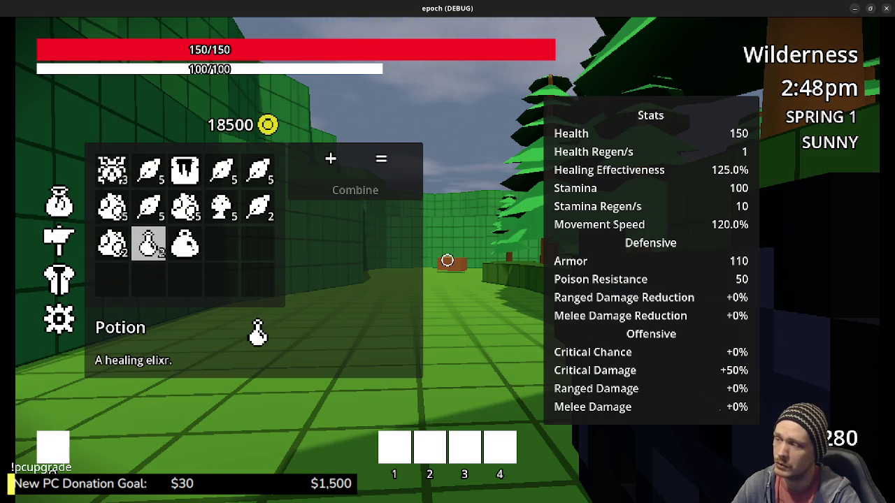
click(186, 172)
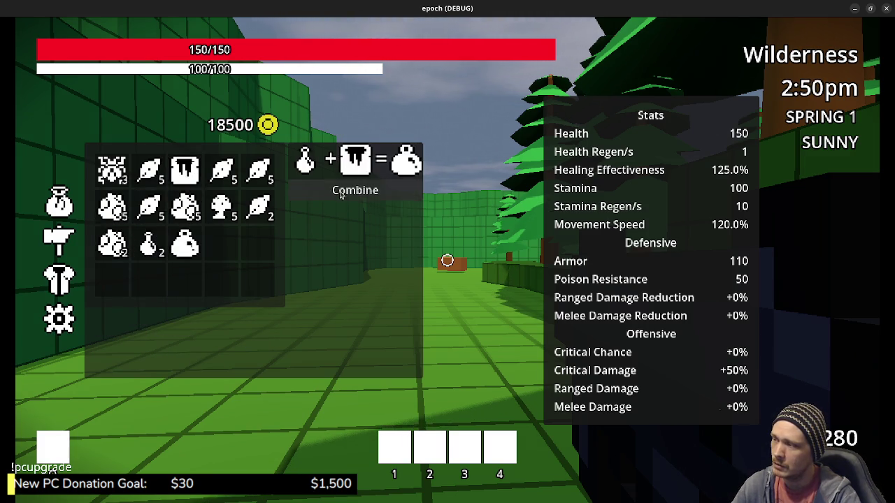
click(355, 190)
Combine herb and mushroom into a potion, add the insect for an Antidote, then close the inventory
click(260, 207)
click(222, 207)
click(355, 190)
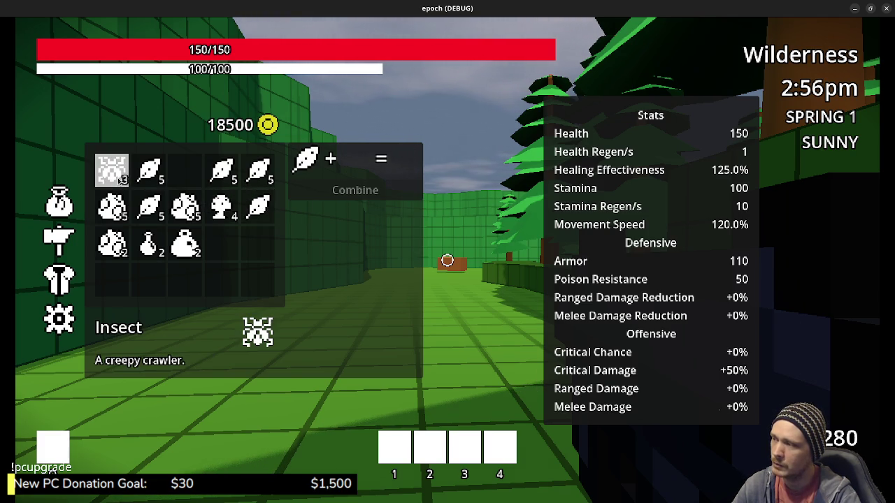
click(119, 177)
click(356, 190)
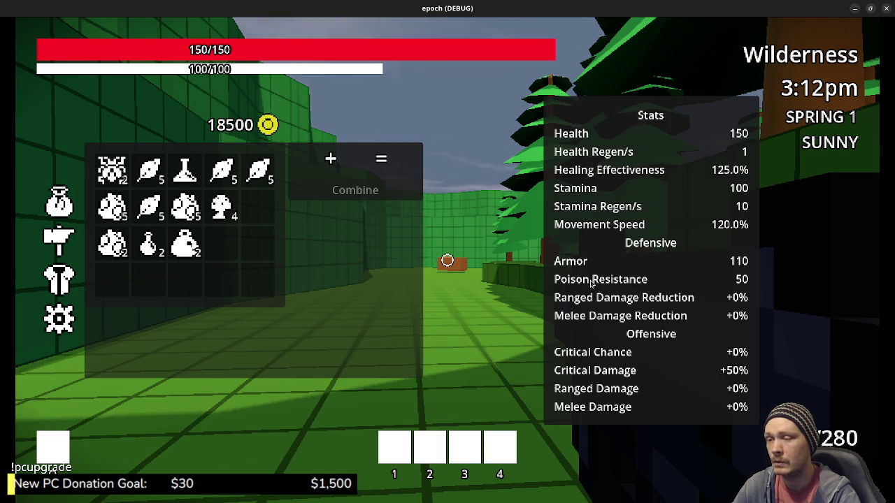
key(Tab)
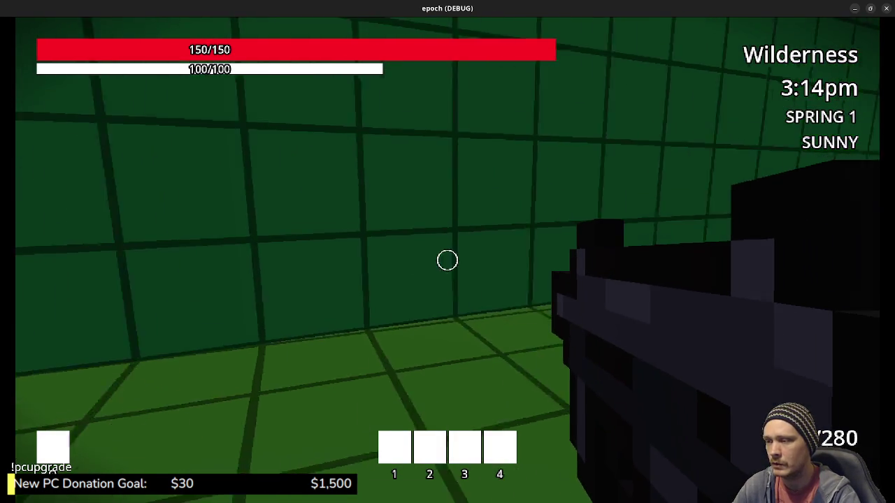
Walk through the blue block into the Dungeon and up to the pale boulder
key(w)
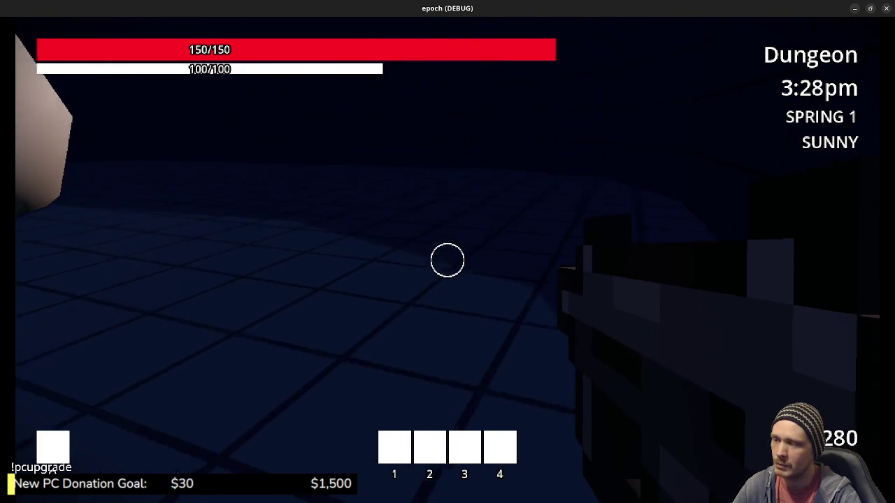
key(w)
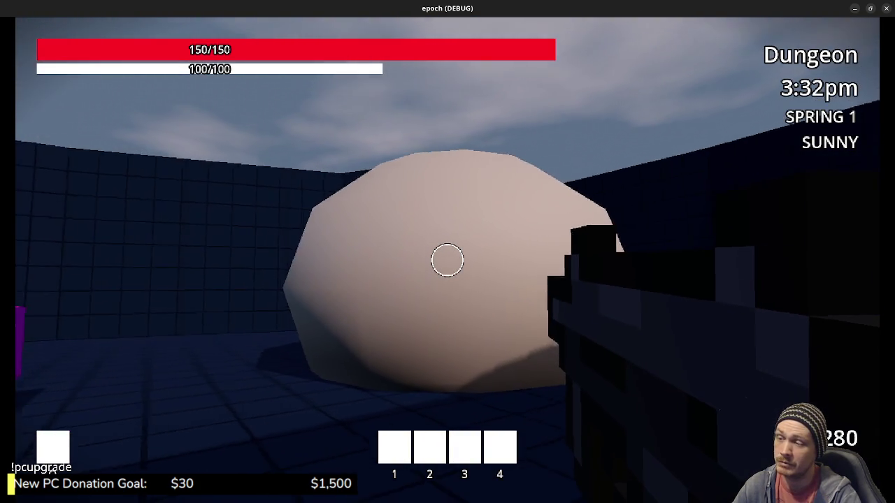
key(s)
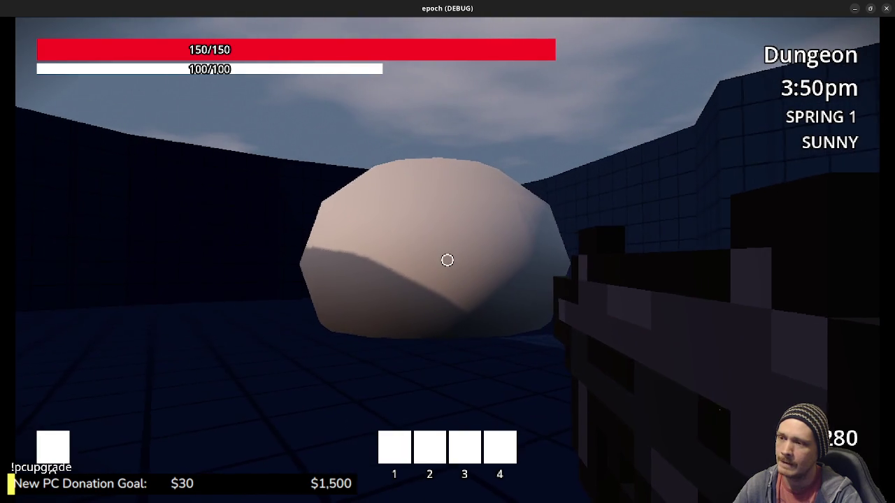
key(w)
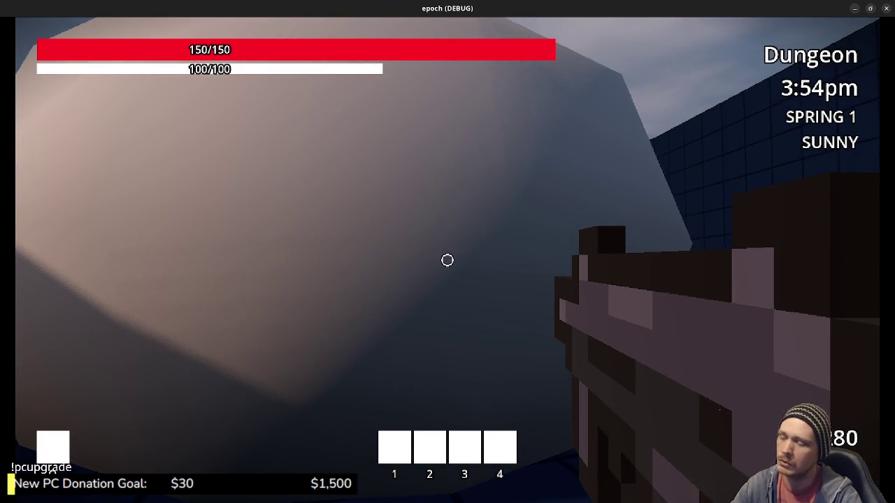
Swing the weapon, then sprint back into the blue block to return to the Wilderness
key(w)
key(w)
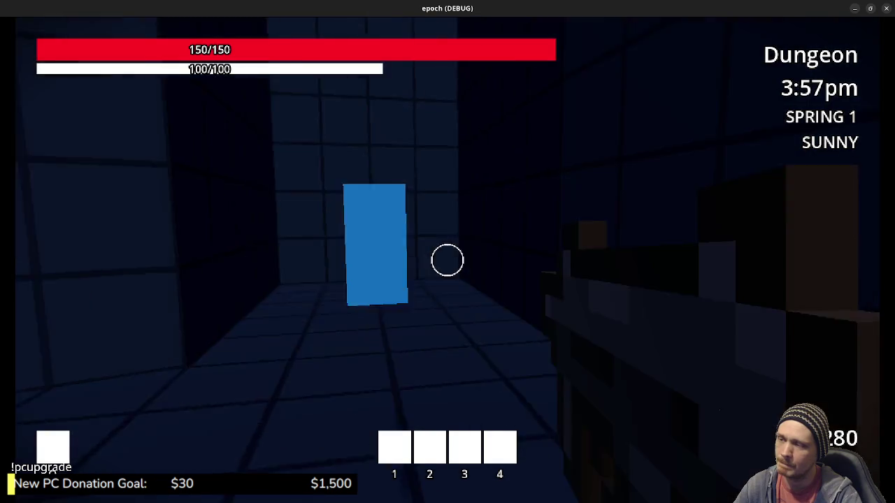
click(448, 261)
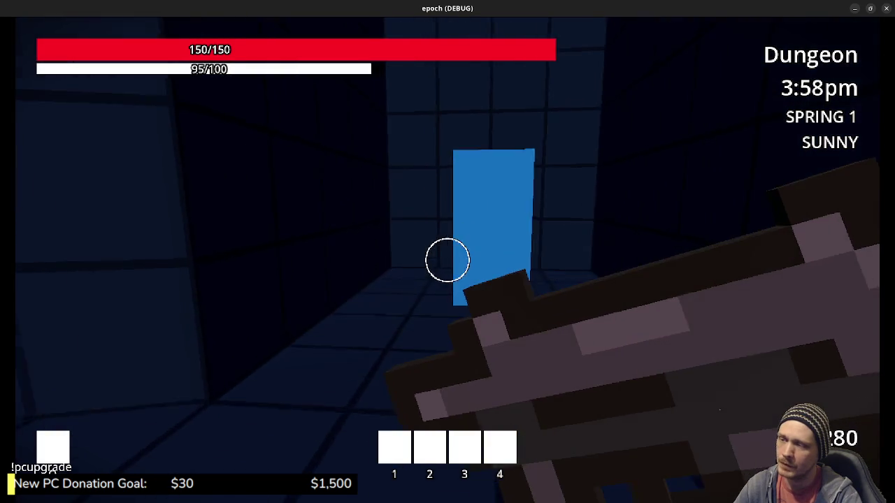
key(shift+w)
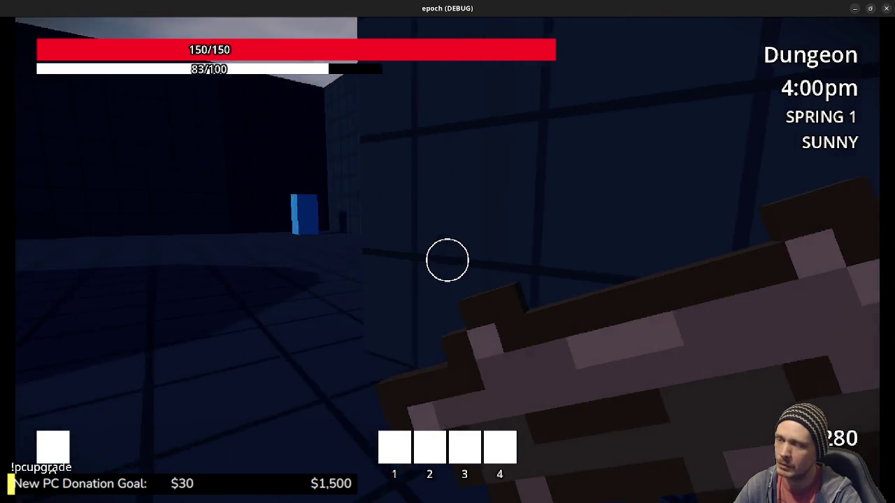
key(shift+w)
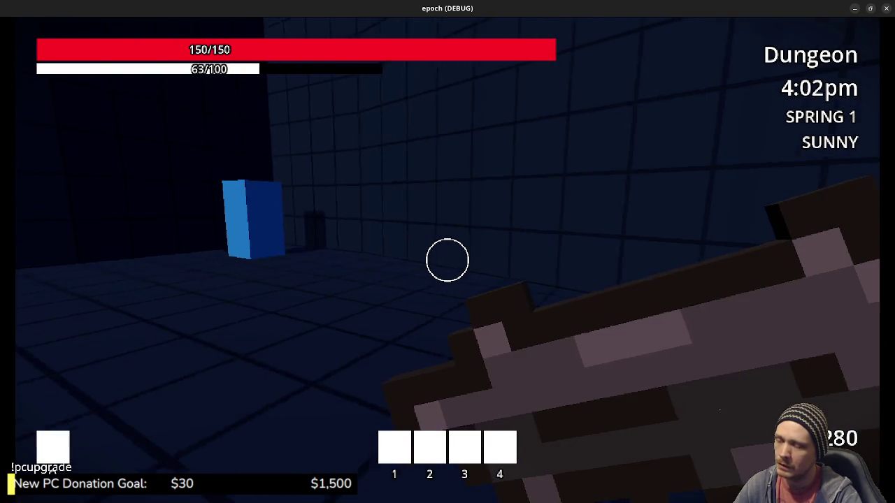
key(w)
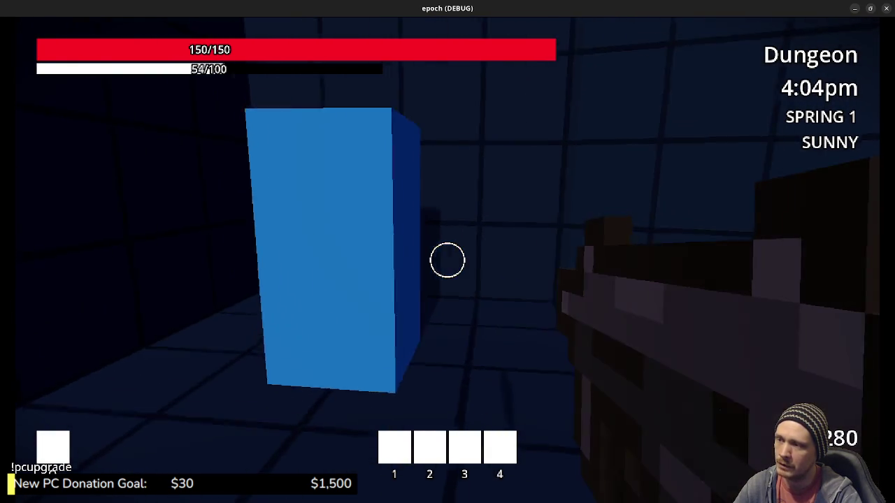
key(e)
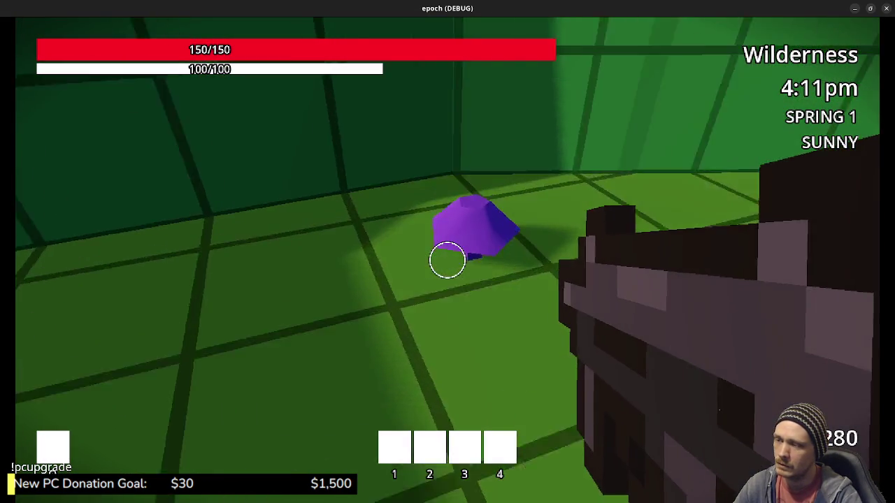
Pick up the purple mushroom and sprint across the walled field toward the river and back
key(e)
key(shift+w)
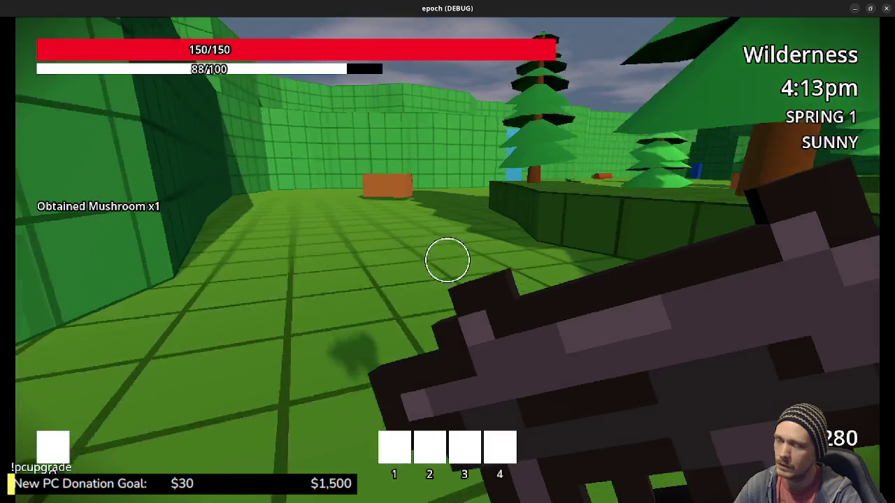
key(w)
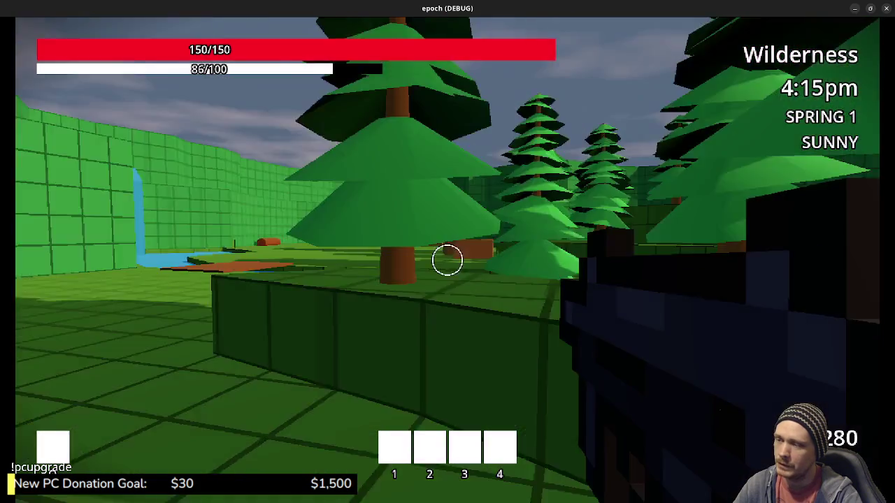
key(shift+w)
key(w)
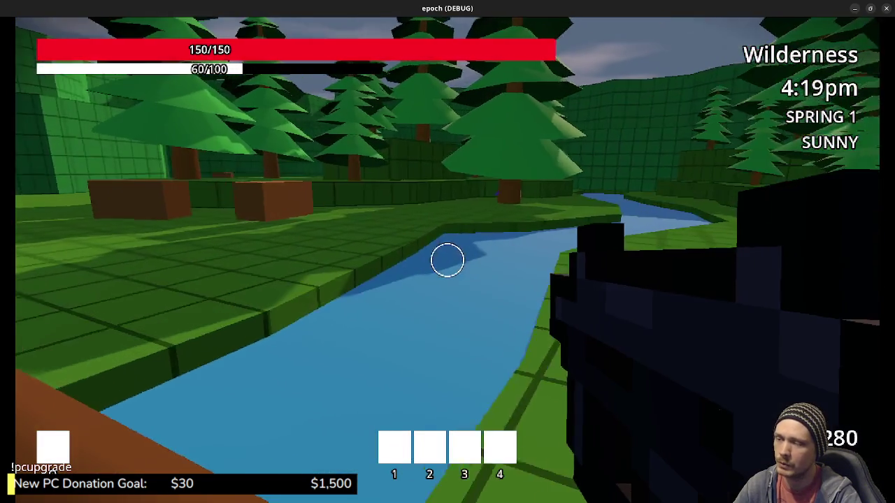
key(w)
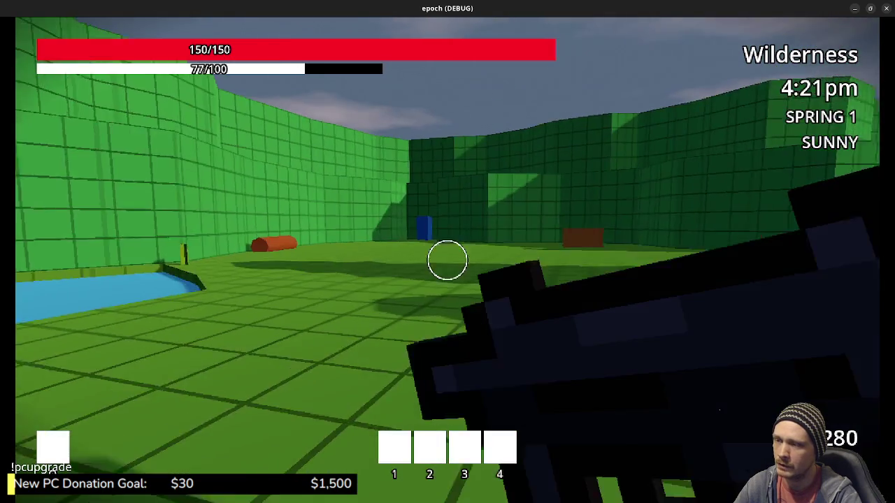
Approach the blue block, swing the weapon, and walk in to travel to Town
key(shift+w)
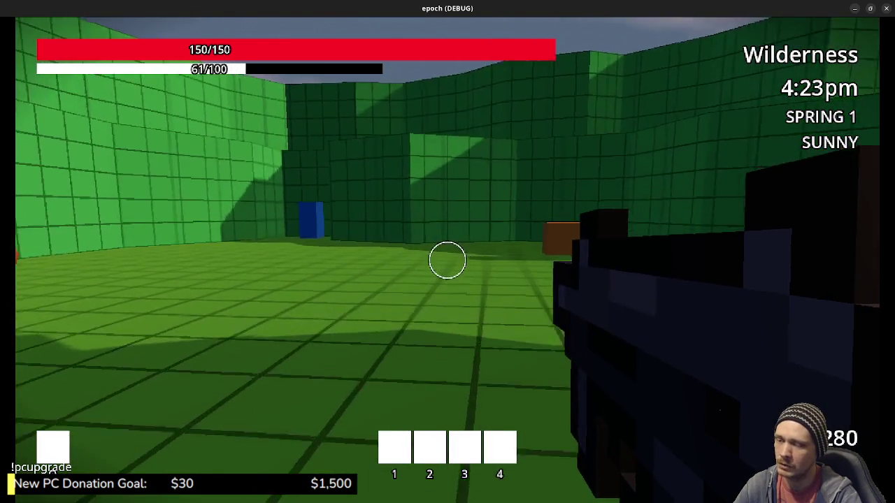
key(shift+w)
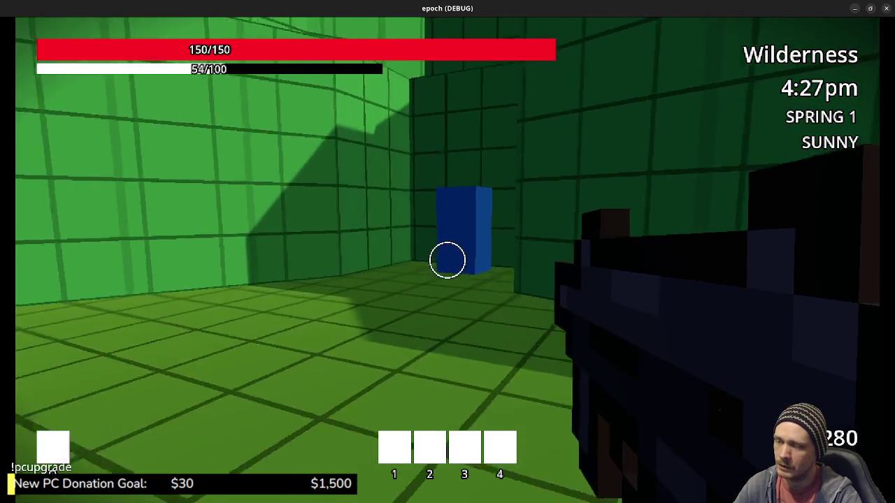
click(447, 261)
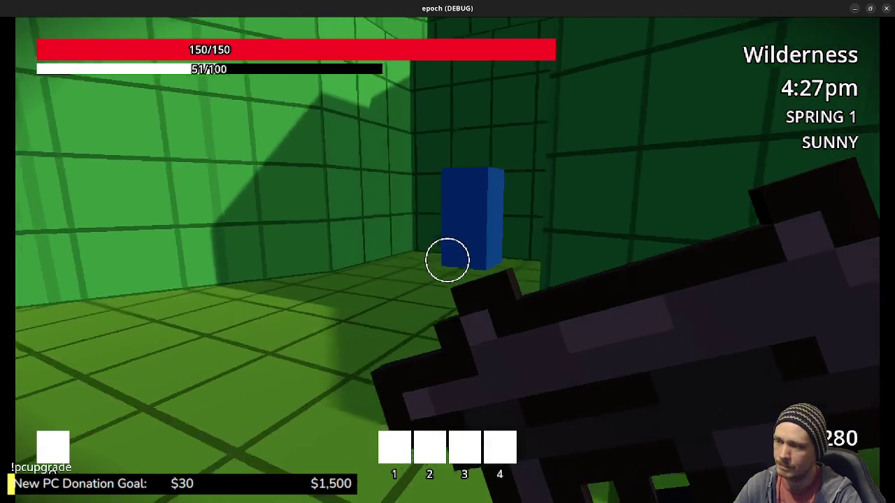
key(shift+w)
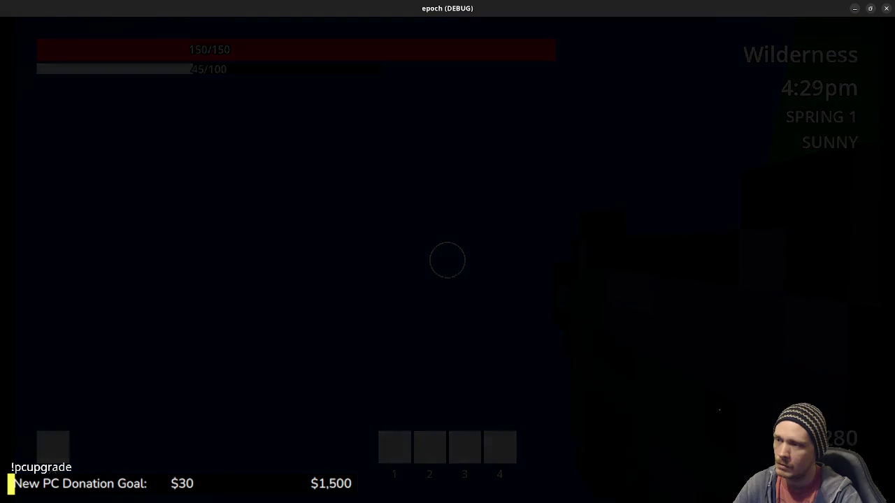
Head toward the market stalls, toggle the inventory, then enter the storage room's blue locker
key(w)
key(shift+w)
key(Tab)
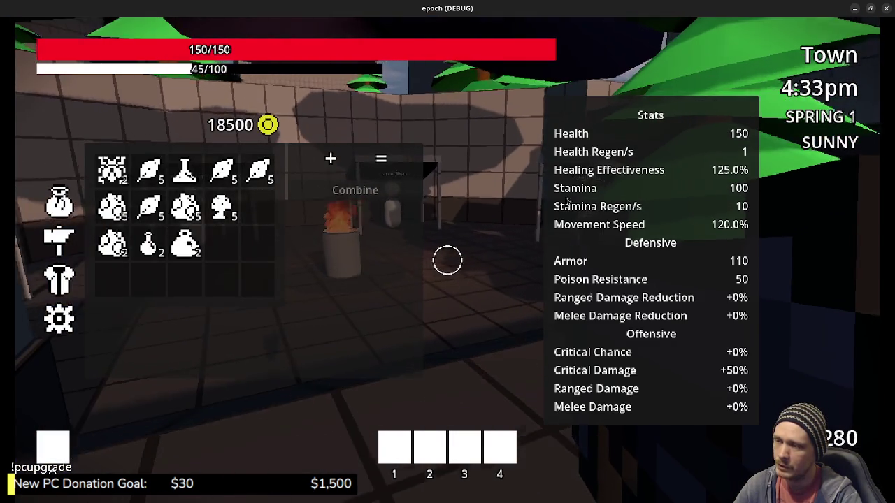
key(Tab)
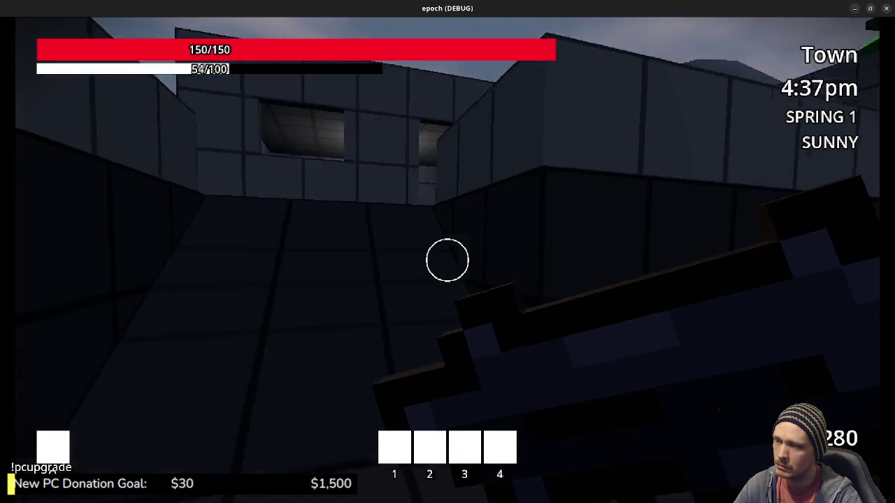
key(shift+w)
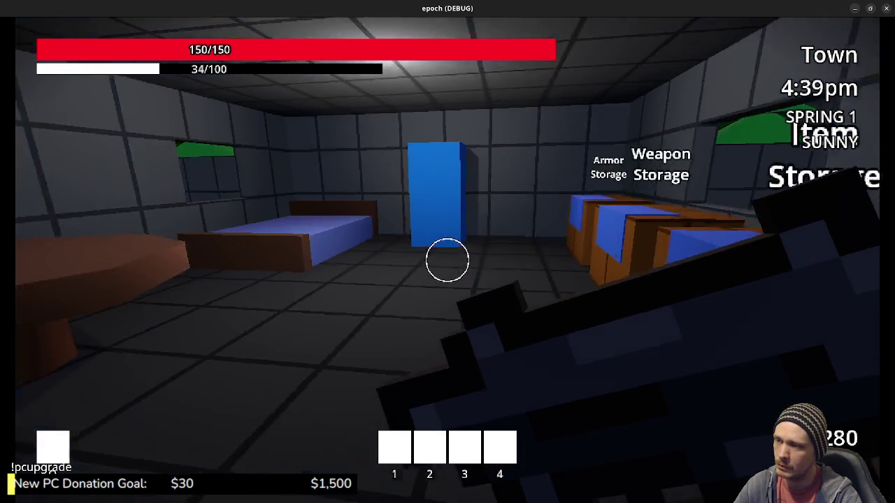
key(w)
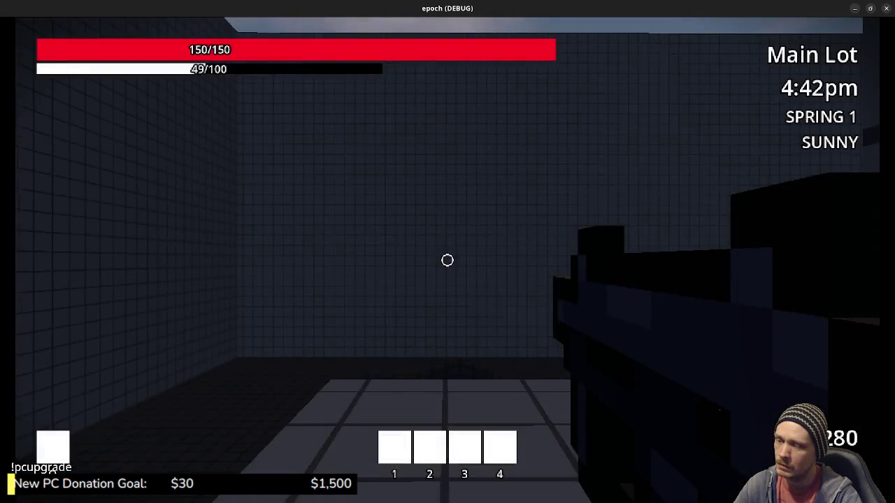
Jump for an overview, then move past the slope ramps, Vault and Jump Height blocks
key(space)
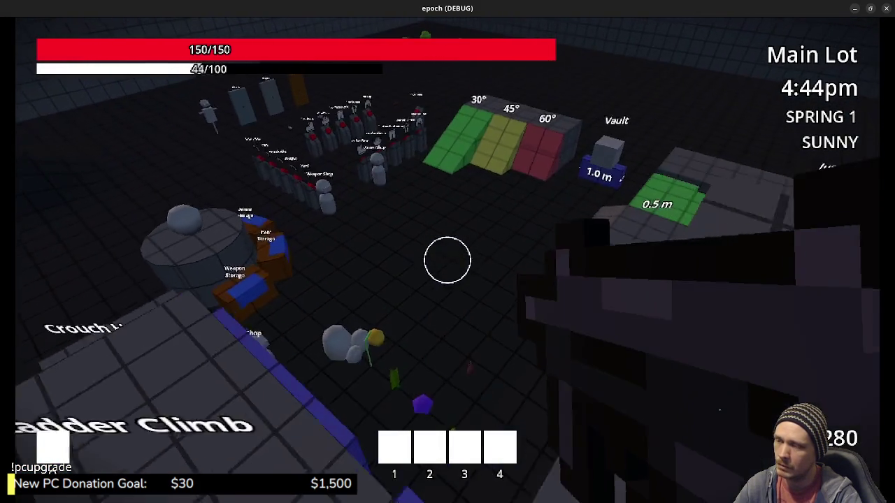
key(w)
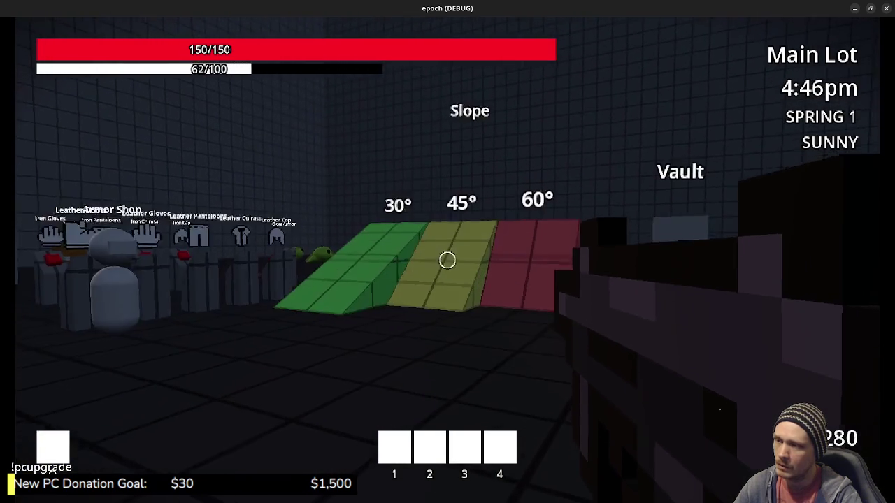
key(w)
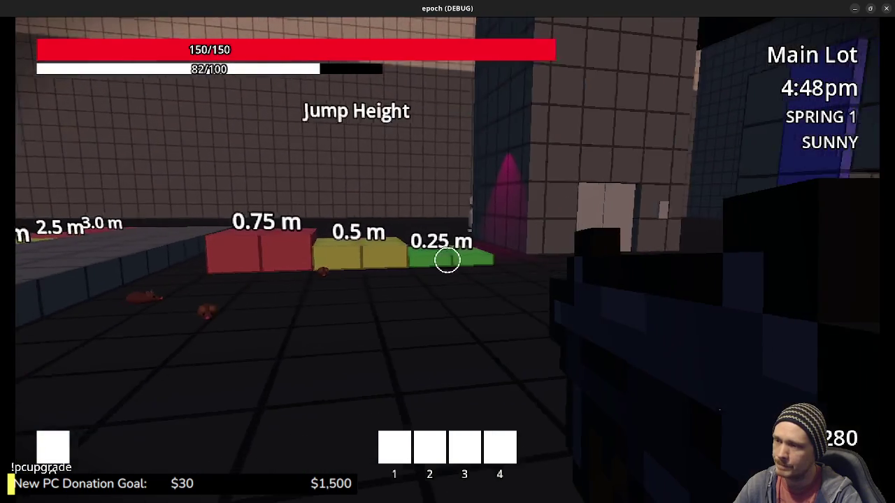
key(w)
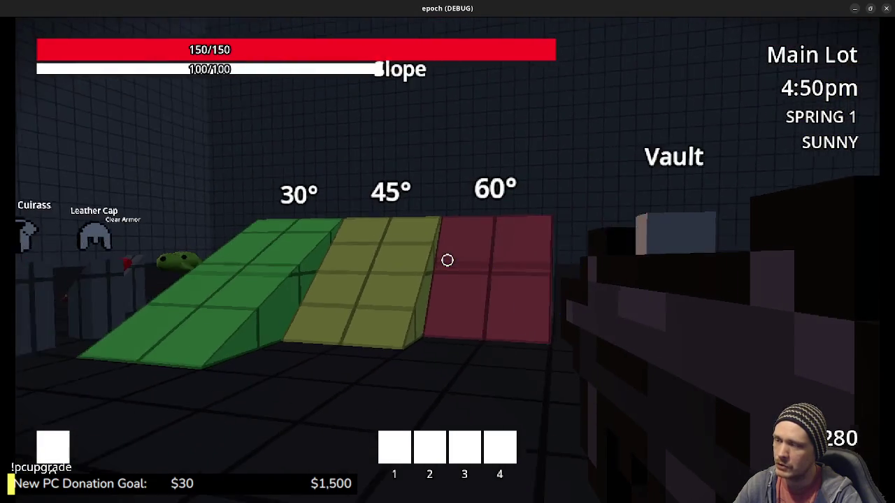
key(w)
Sprint-jump along the Jump Distance strip past 3.0 m and over the 2.0–3.0 m blocks
key(shift+w)
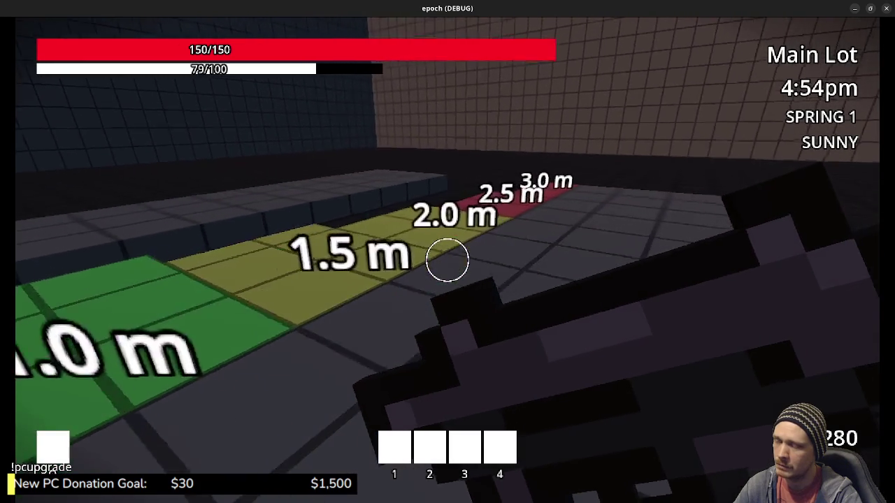
key(shift+w)
key(space)
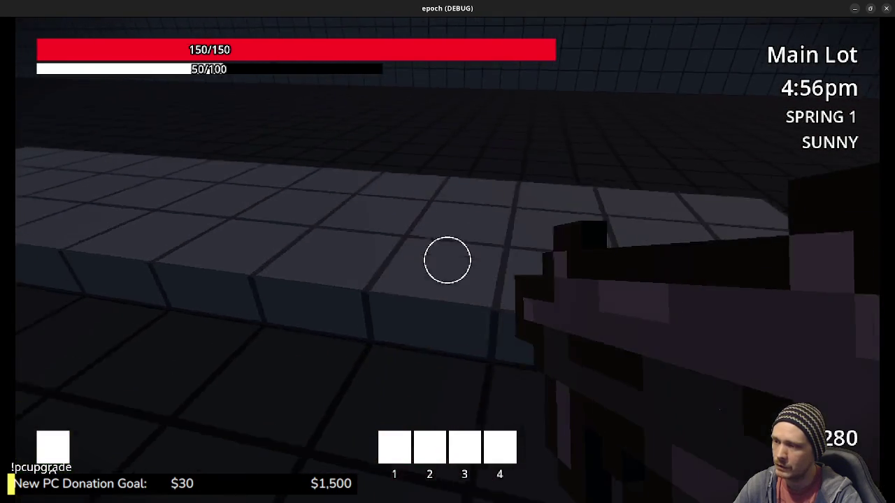
key(w)
key(space)
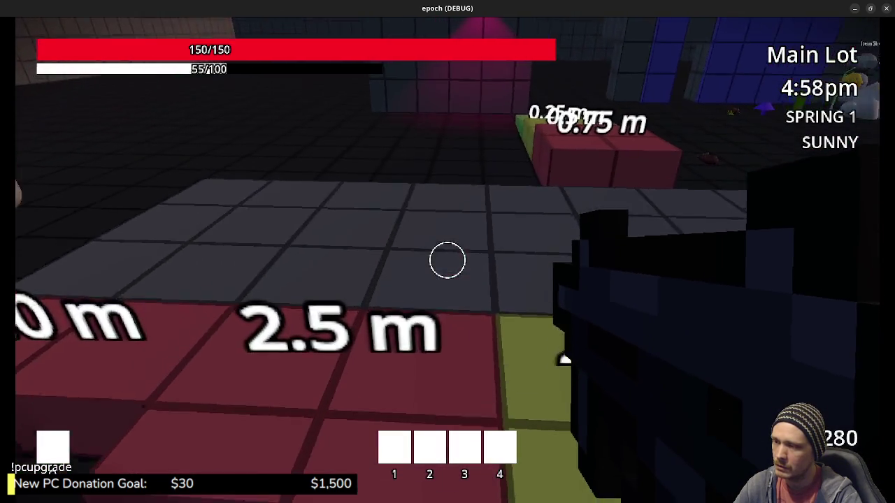
key(w)
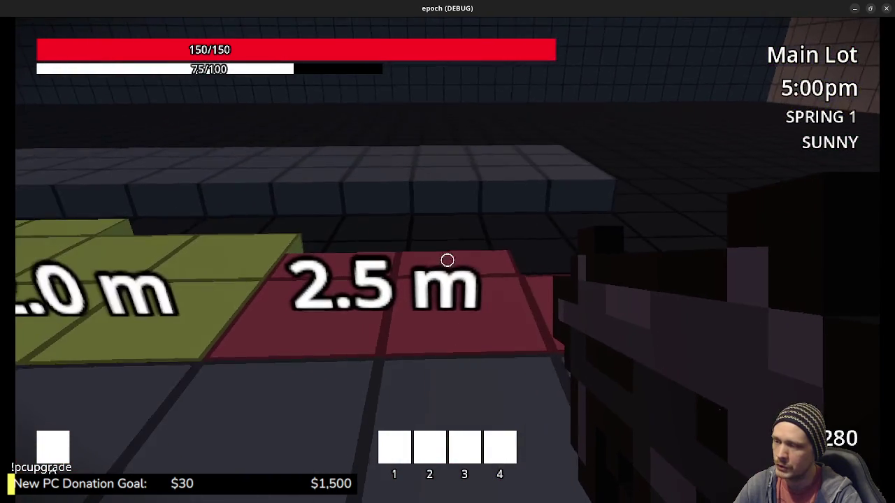
key(w)
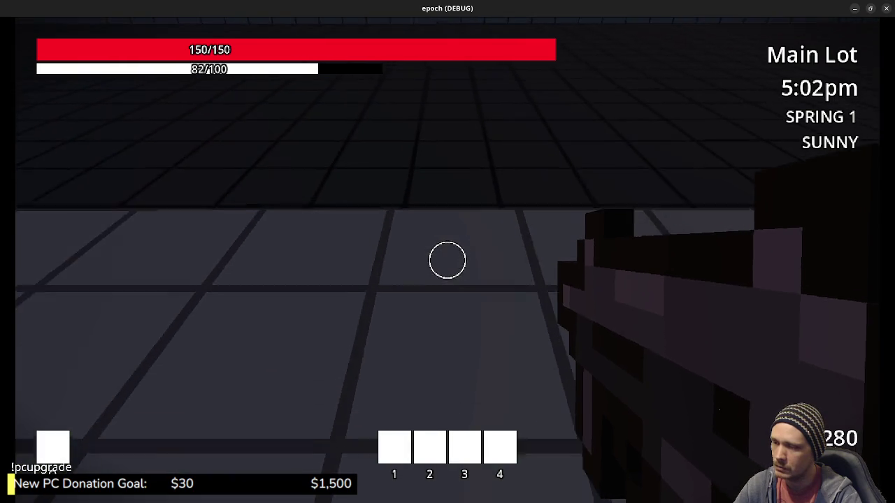
key(w)
key(w)
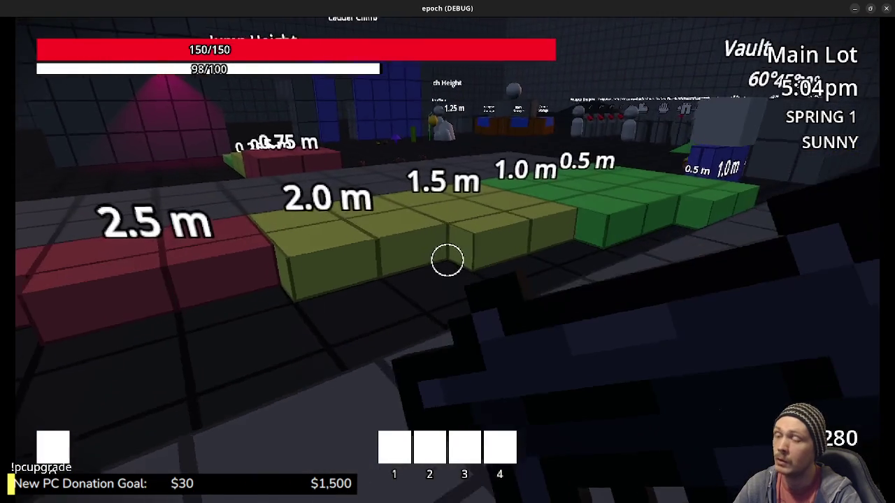
key(space)
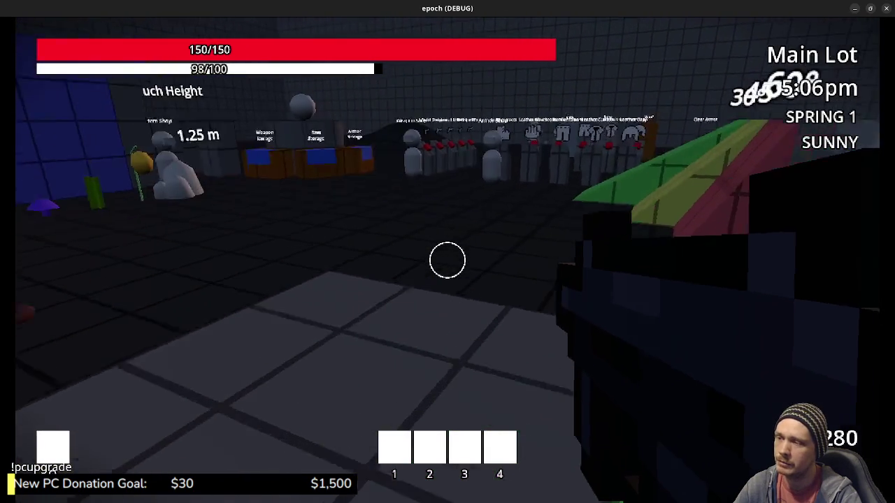
Walk past the Weapon Shop, attack the NPC by the Metal door, and reach the armor stands
key(w)
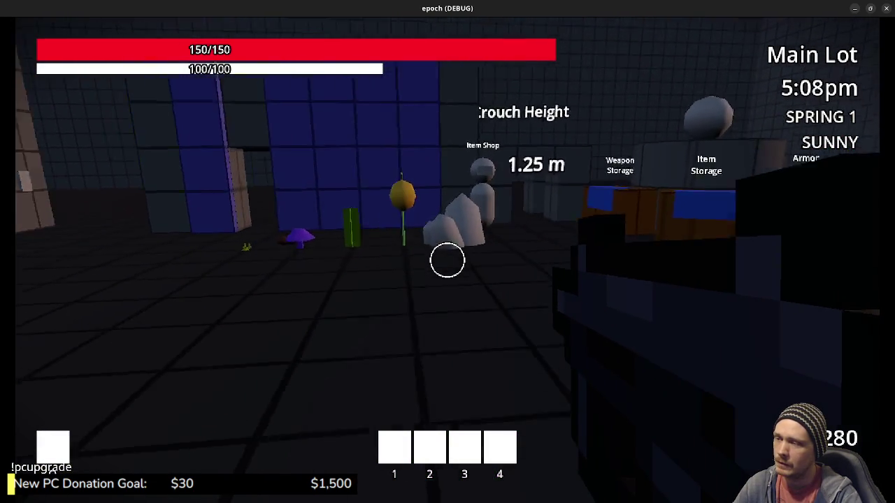
key(w)
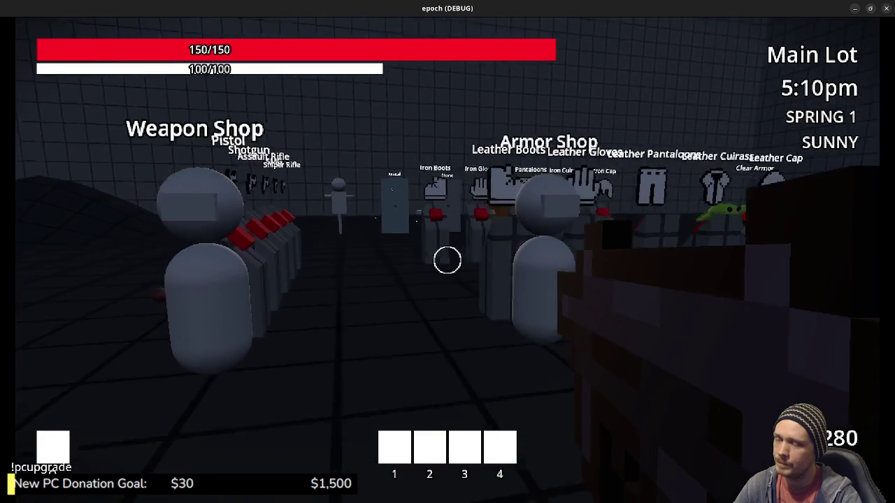
key(w)
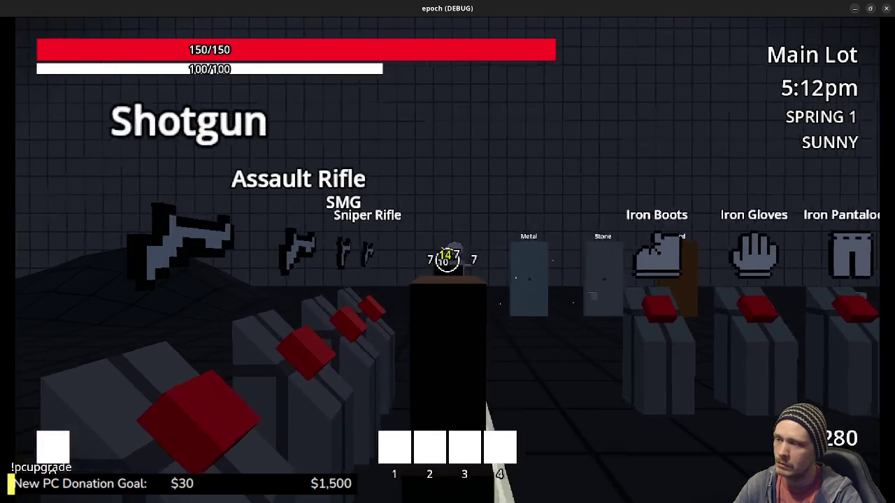
key(w)
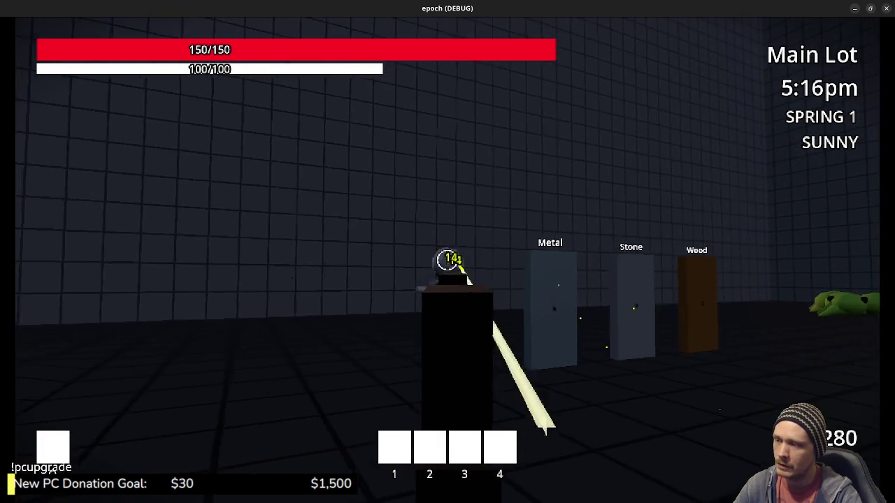
click(447, 260)
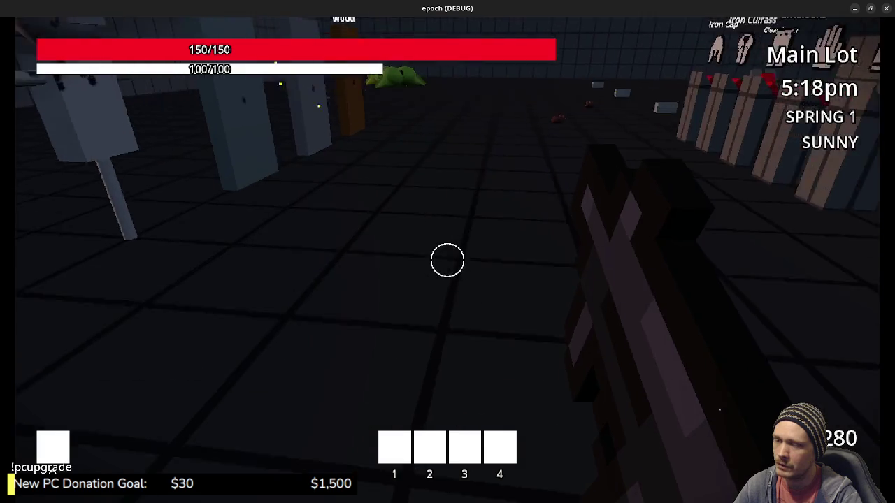
click(448, 260)
key(w)
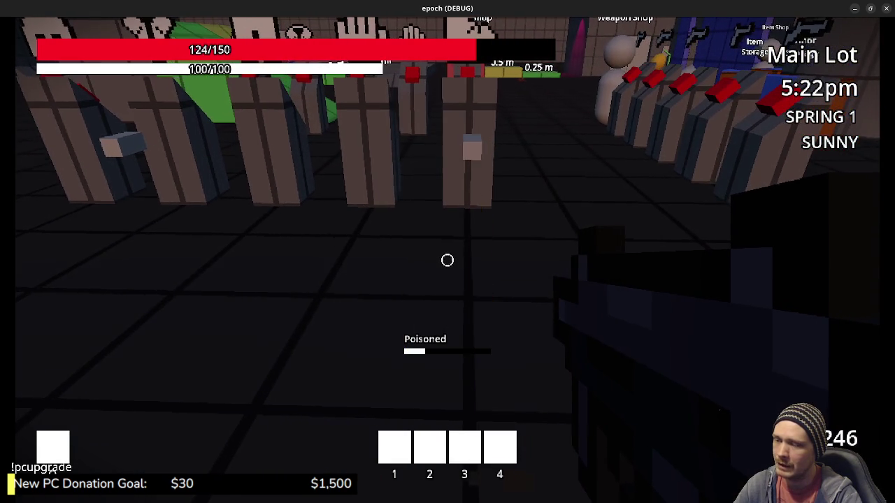
Toggle the inventory, then fire repeatedly at the armor-stand mannequins
key(Tab)
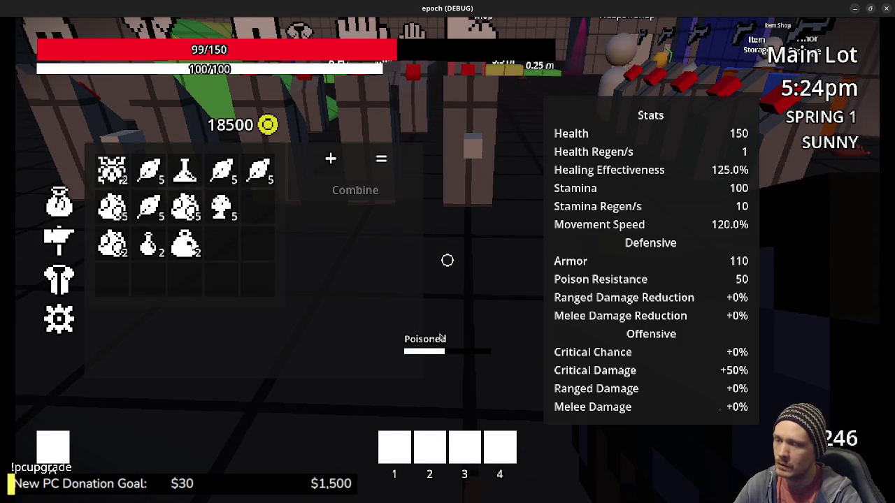
key(Tab)
click(447, 260)
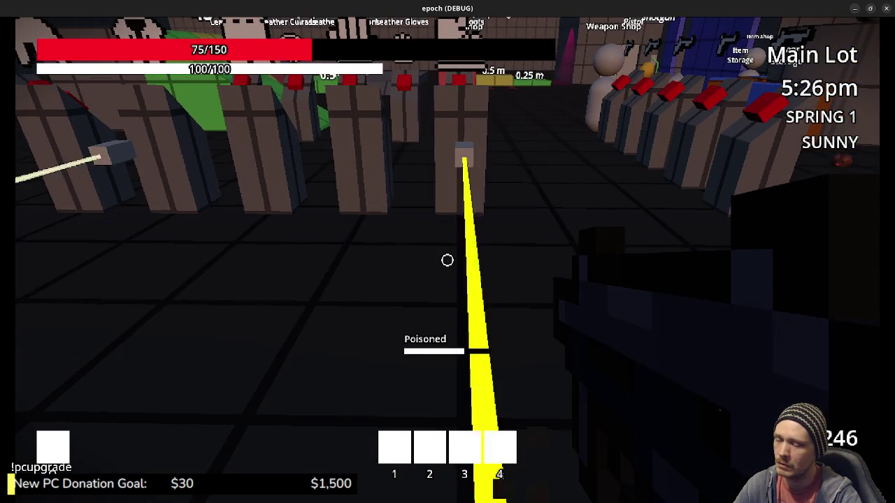
click(447, 260)
click(448, 260)
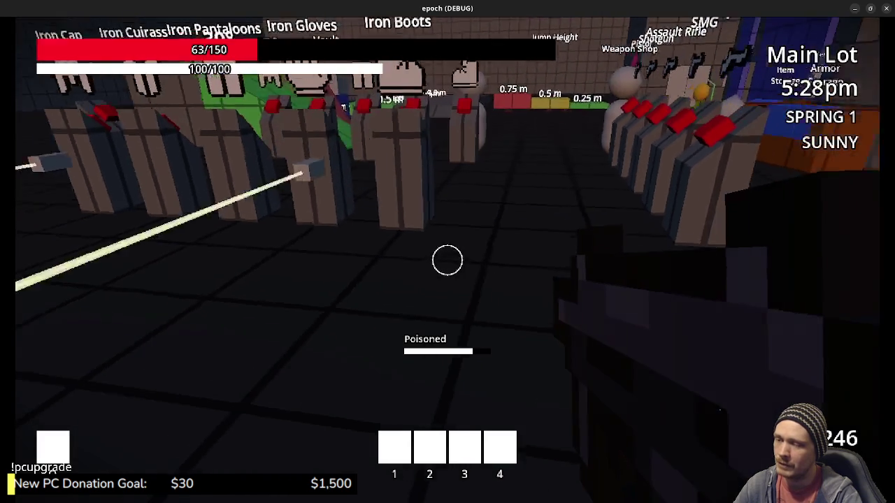
click(447, 260)
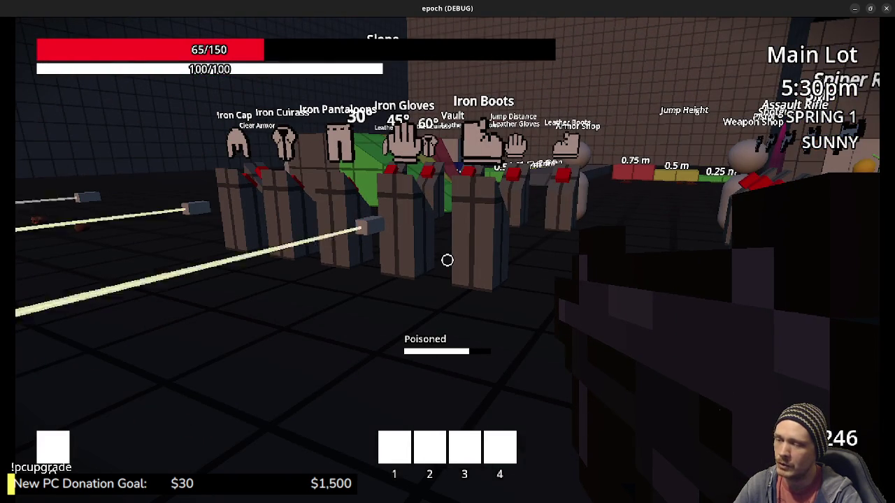
click(447, 260)
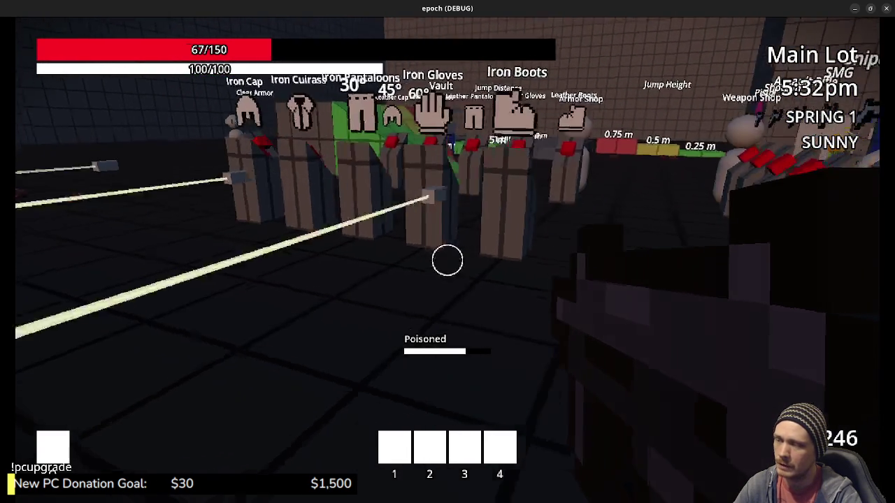
click(448, 260)
Fire at the mannequins again, then view the Mega Potion's details in the inventory and close it
key(Tab)
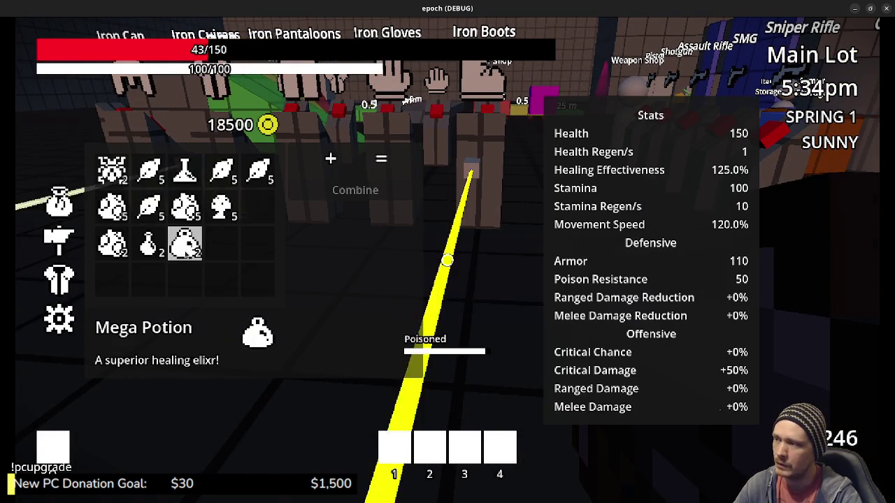
key(Tab)
click(447, 260)
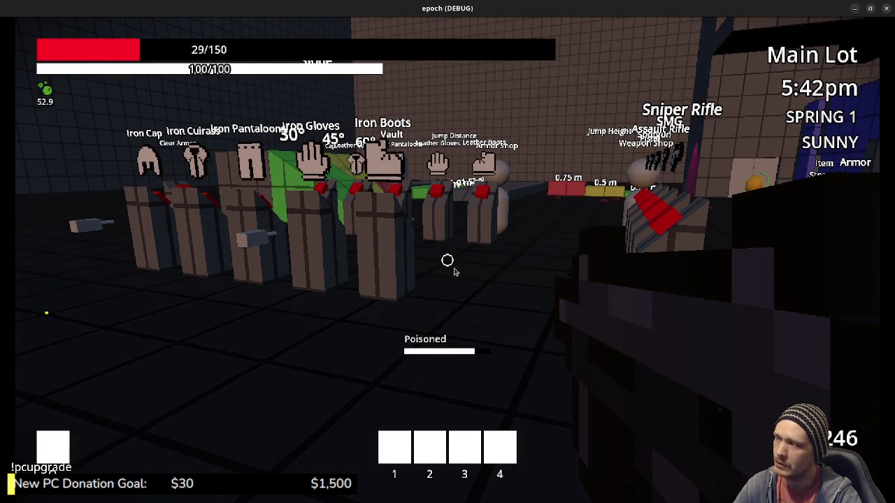
key(w)
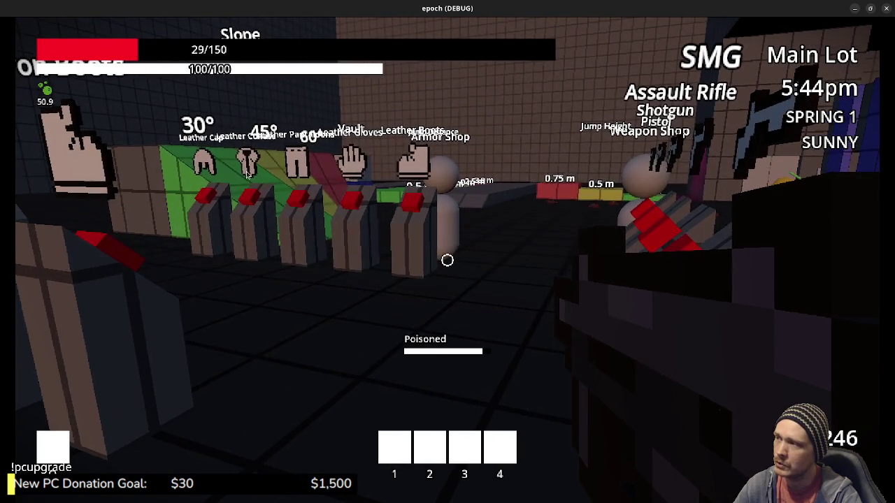
key(Tab)
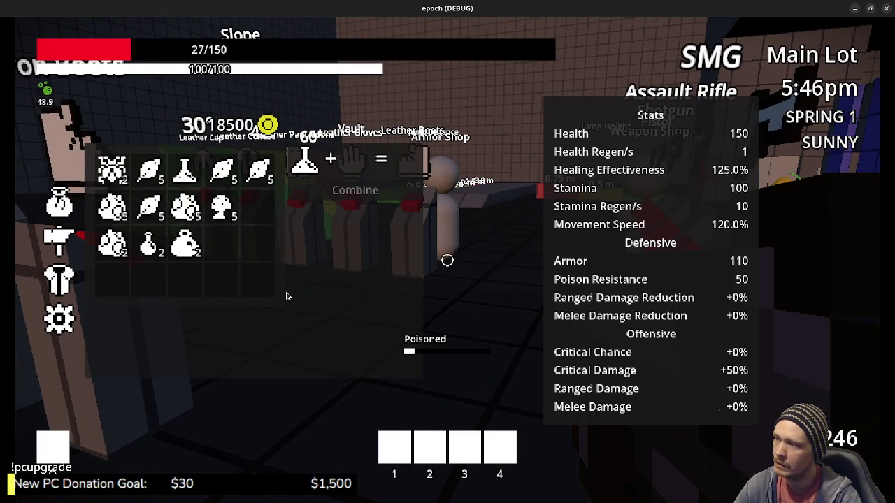
click(186, 207)
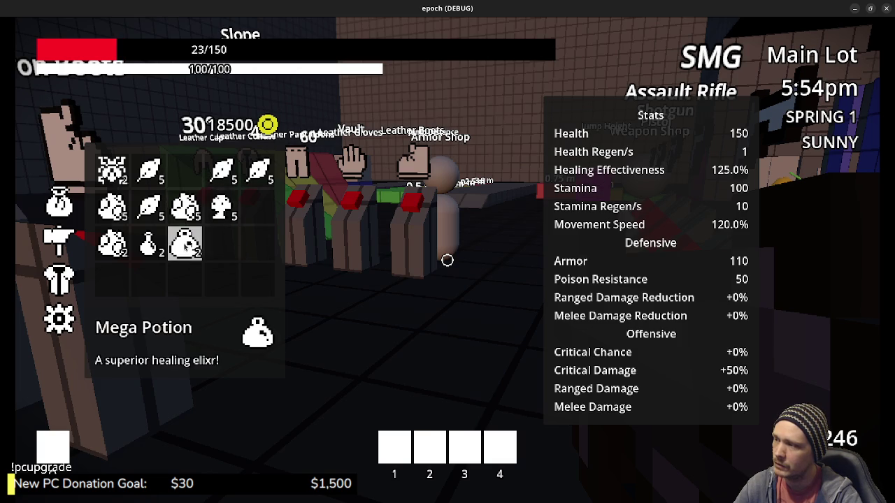
key(Tab)
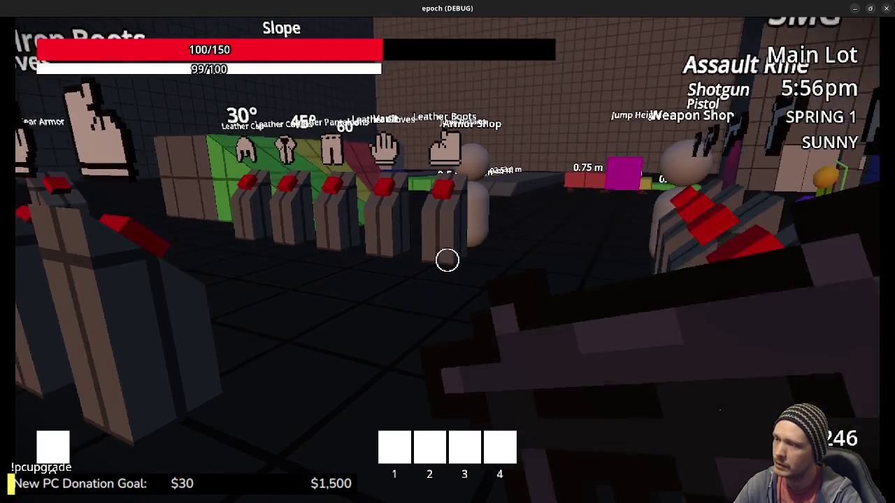
Swing the sword four times at the green frogs, then scroll to the blocky gun and shoot them
key(w)
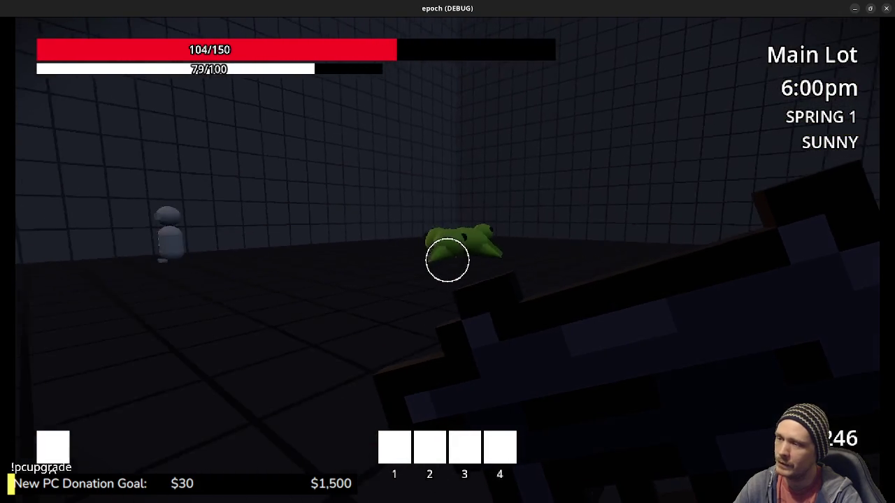
click(448, 260)
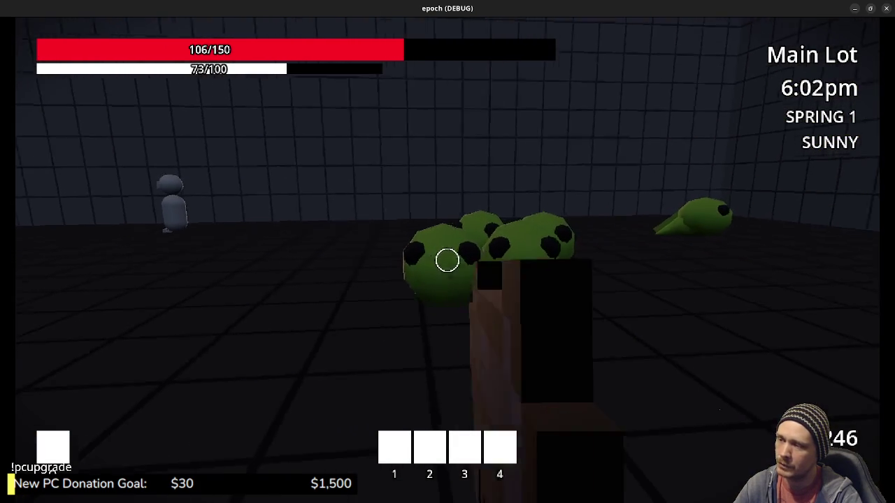
click(447, 260)
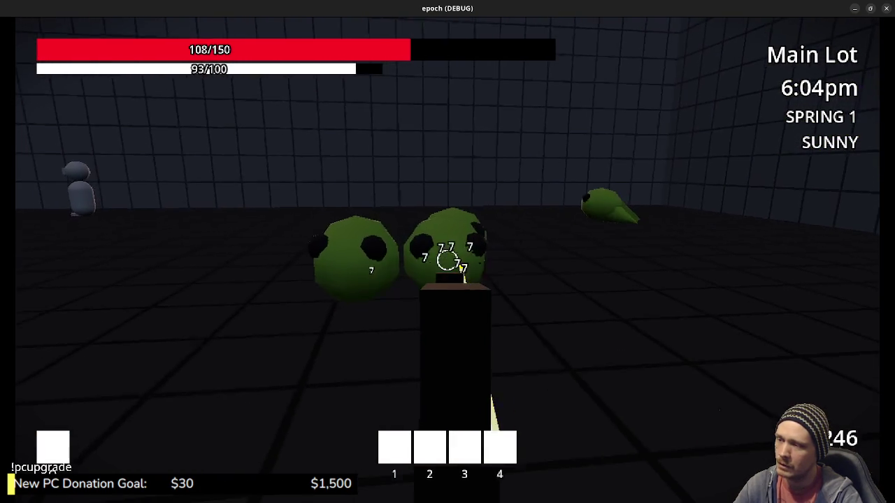
click(447, 260)
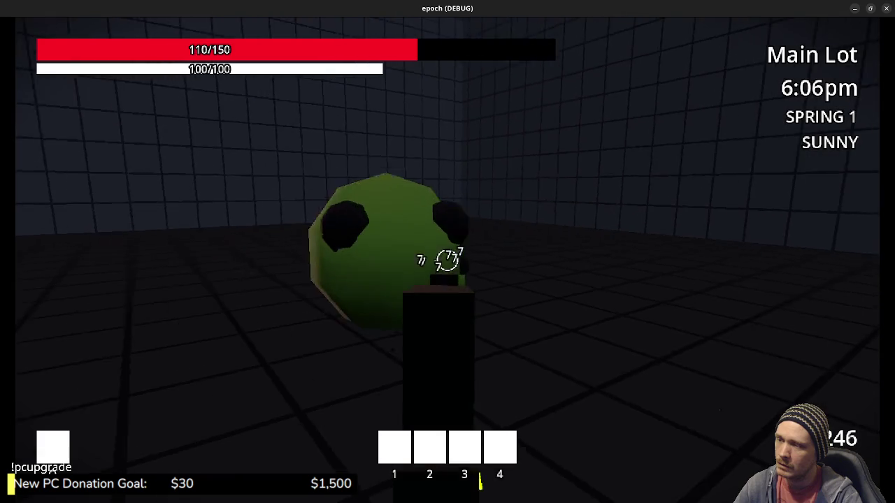
click(448, 260)
scroll(448, 260, down, 1)
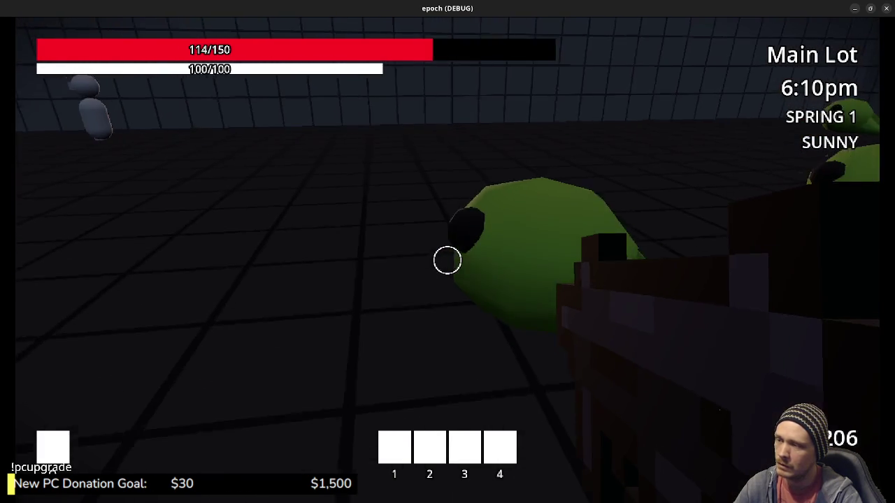
click(447, 260)
click(447, 260)
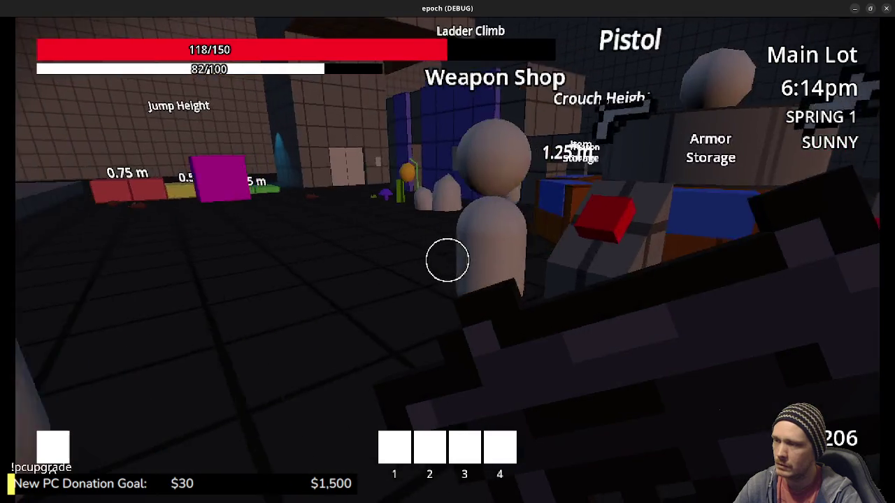
Open and close the Weapon Storage inventory, then walk past the armor pedestals toward the green slime
click(447, 260)
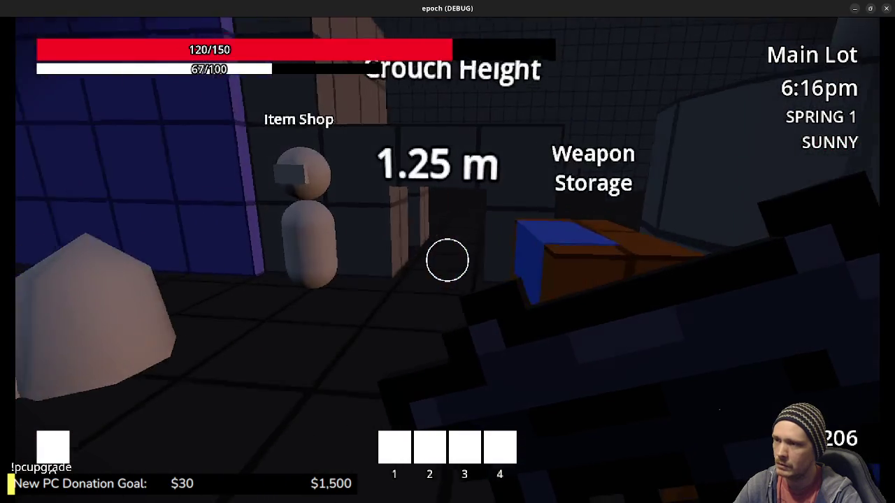
key(e)
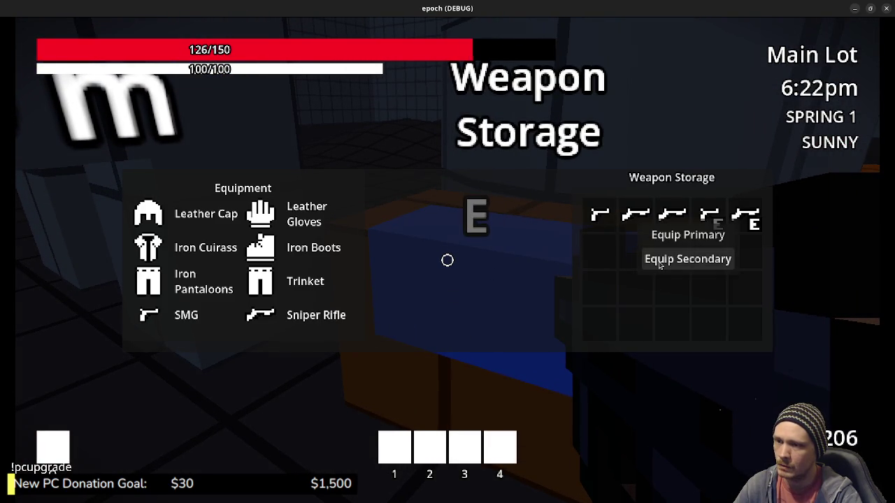
key(e)
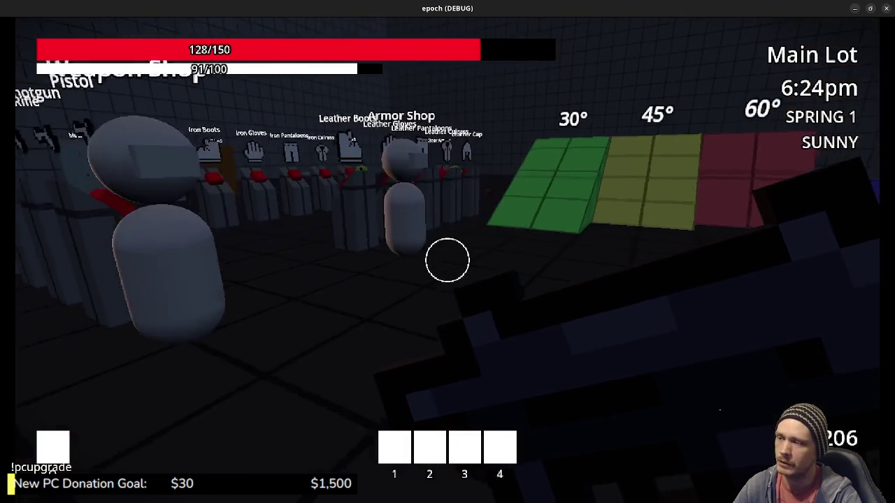
key(w)
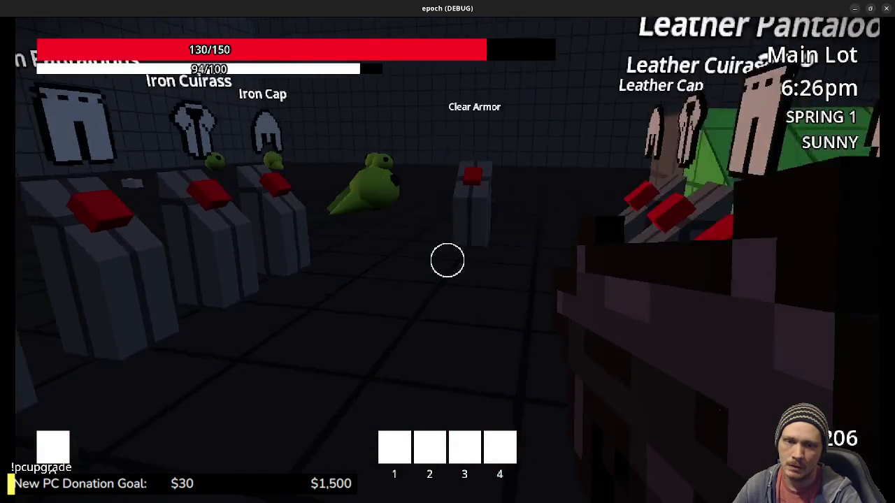
key(w)
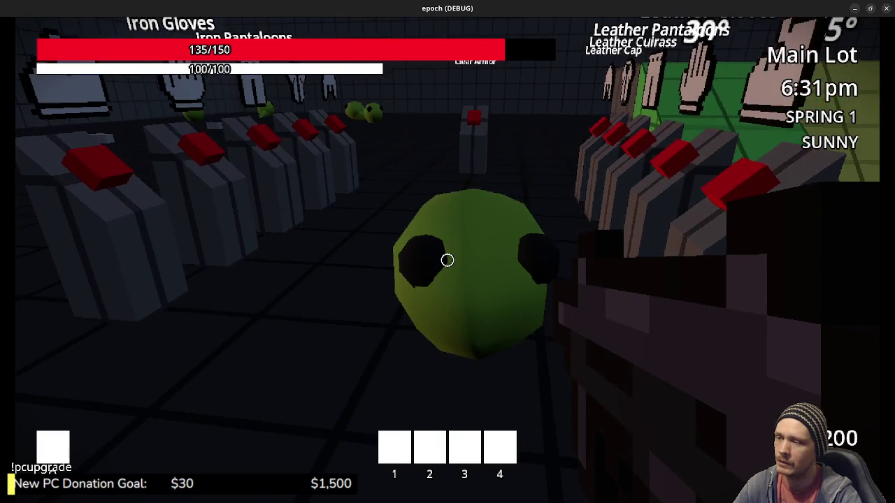
Hit the slime up close, then switch to weapon 2 and aim down sights
click(448, 260)
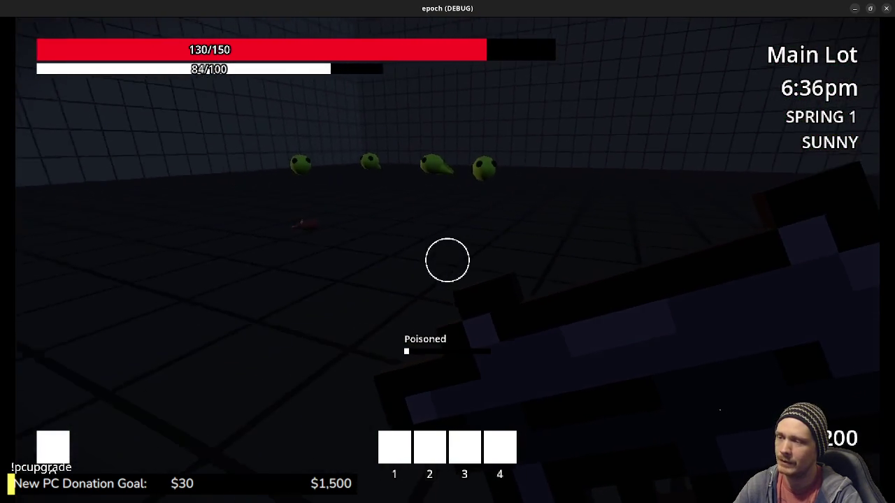
key(2)
right_click(447, 260)
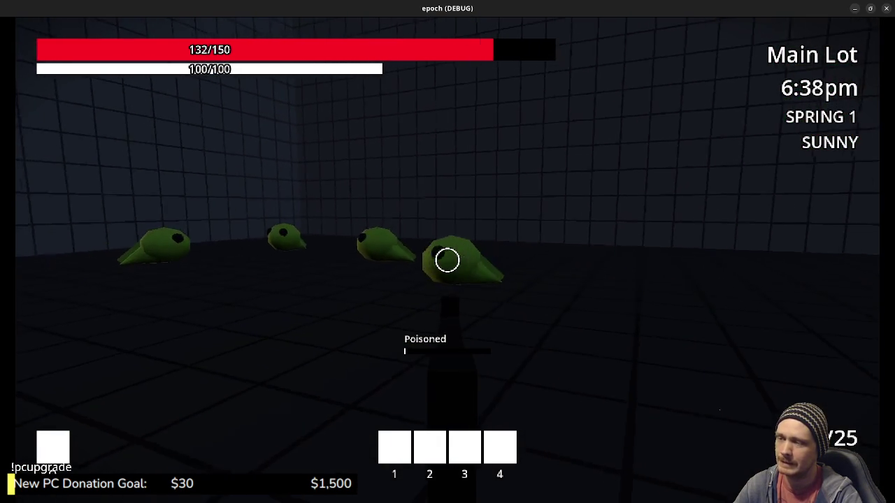
right_click(448, 261)
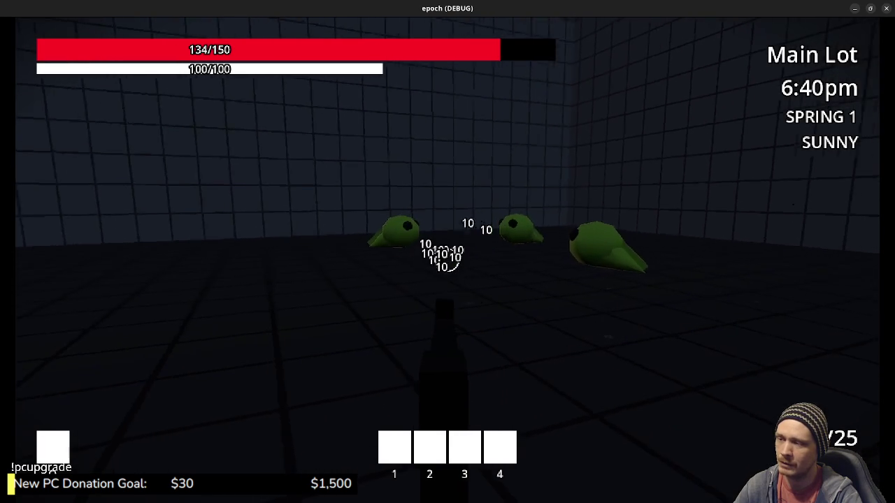
Fire repeatedly at the slimes until the one in front is finished off
right_click(448, 260)
click(448, 260)
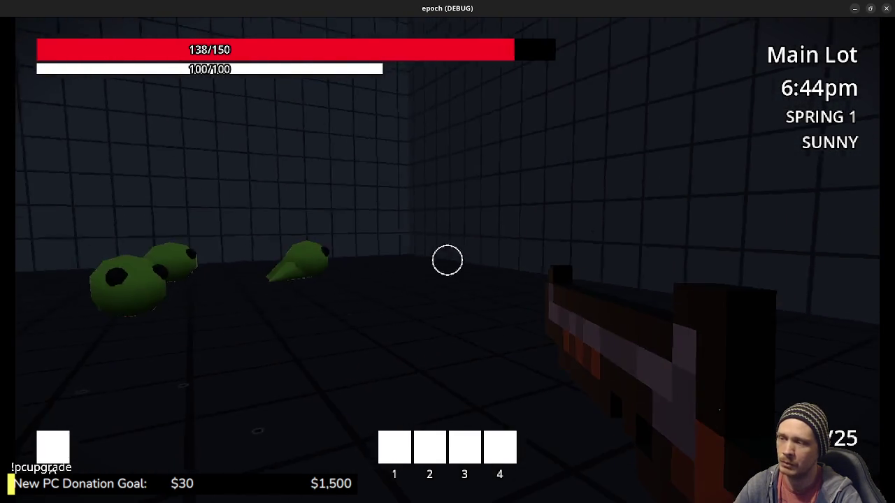
right_click(448, 260)
click(448, 260)
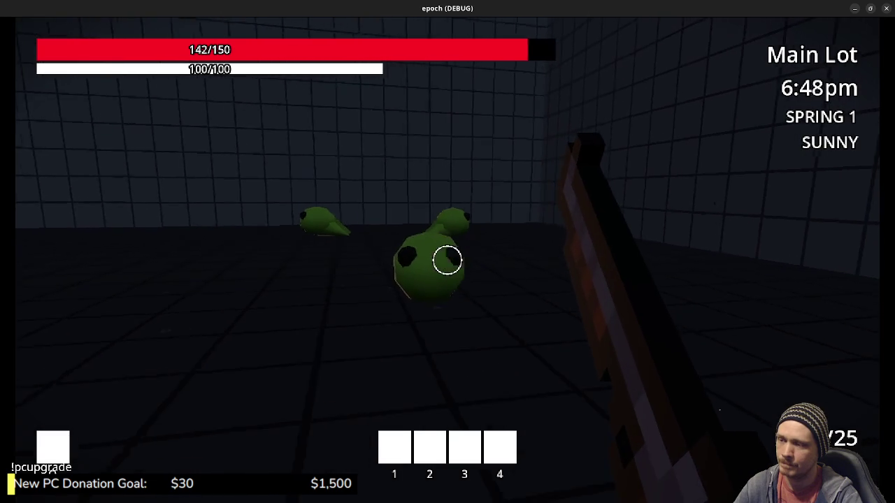
click(448, 260)
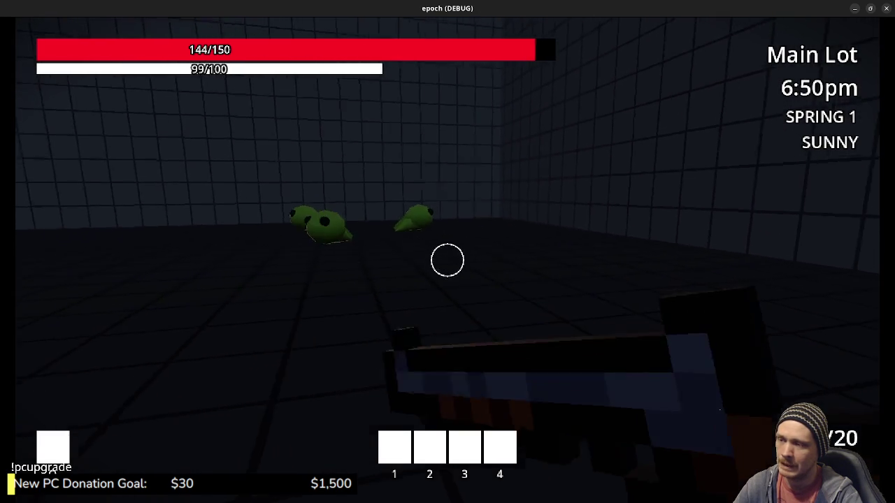
click(447, 261)
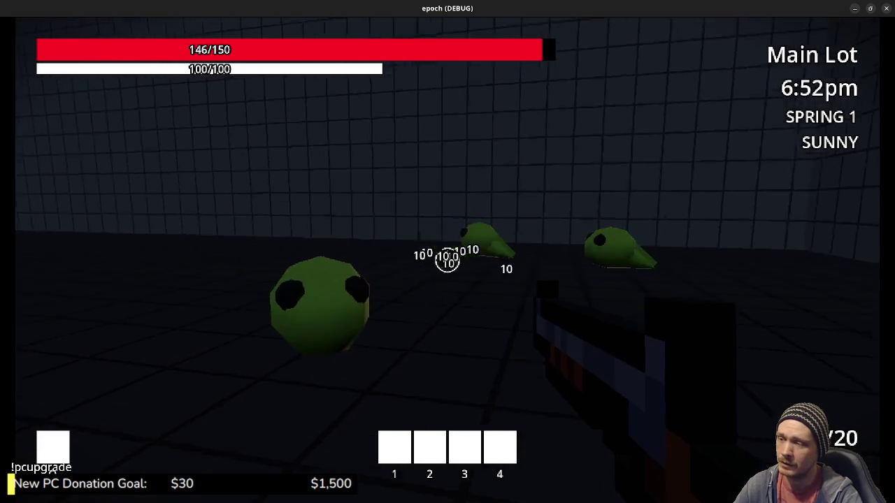
click(447, 260)
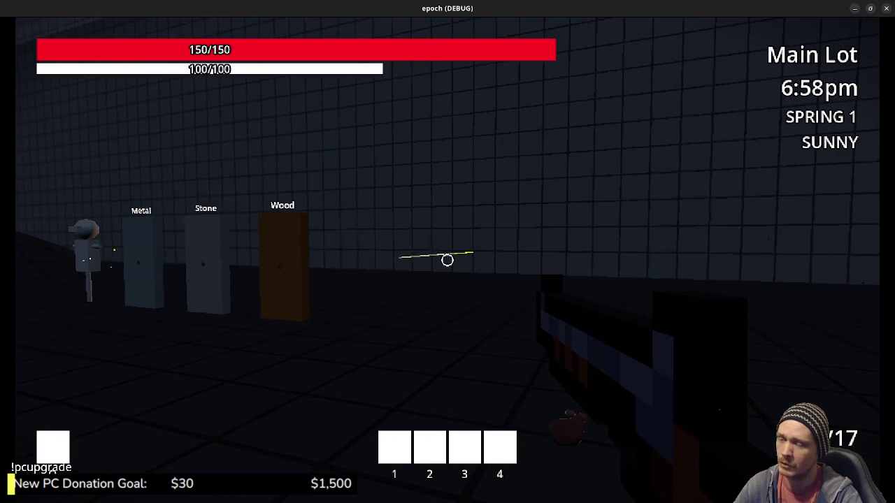
Fire at the Metal, Stone and Wood targets from several angles while backing away
click(447, 260)
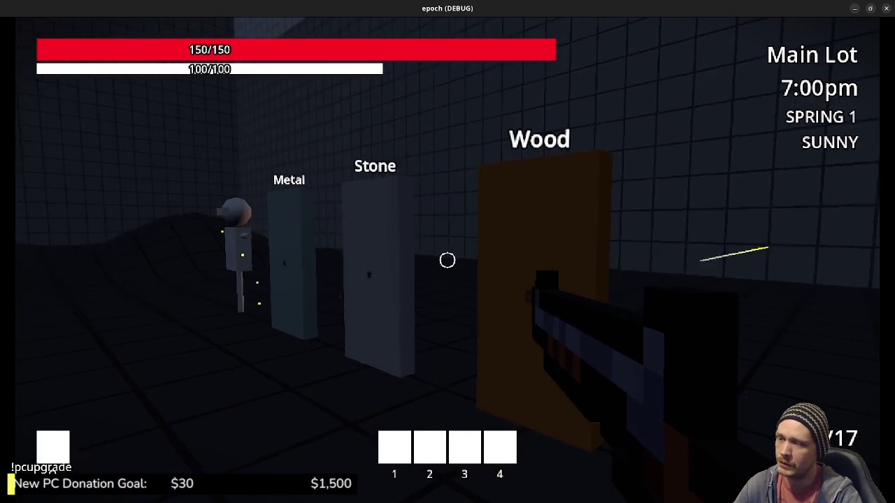
click(448, 260)
click(448, 260)
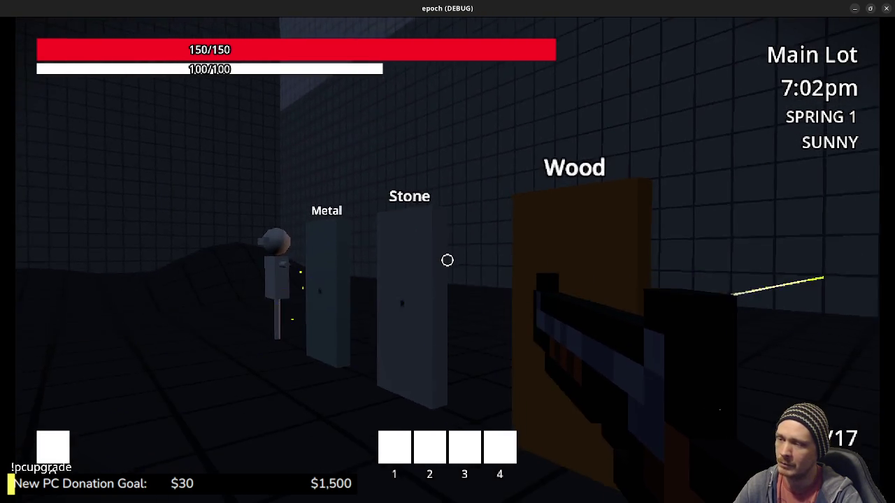
click(447, 260)
click(447, 260)
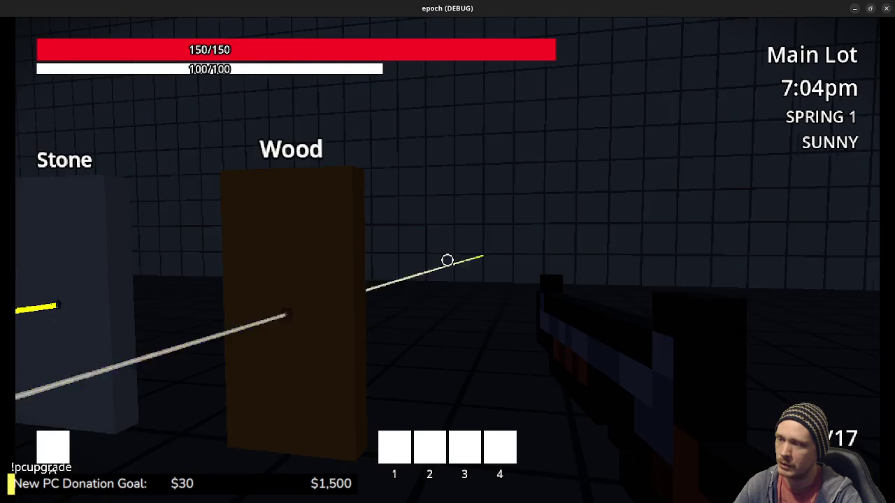
click(447, 260)
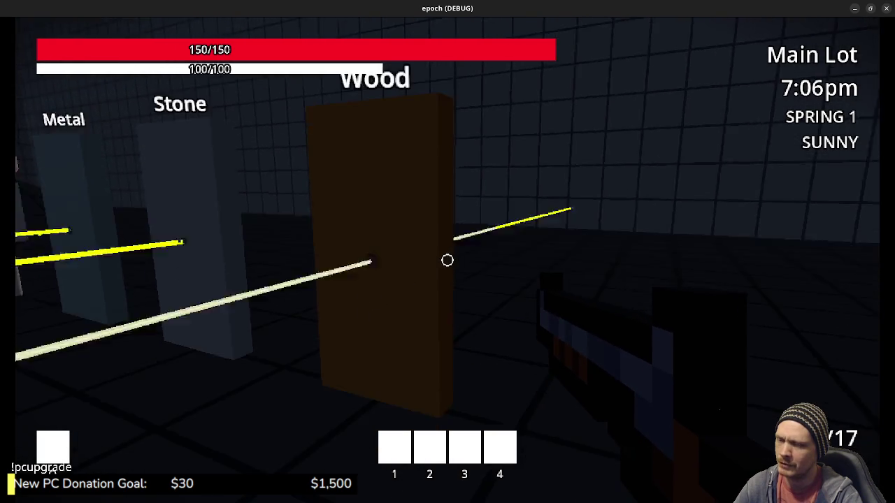
click(448, 260)
click(447, 261)
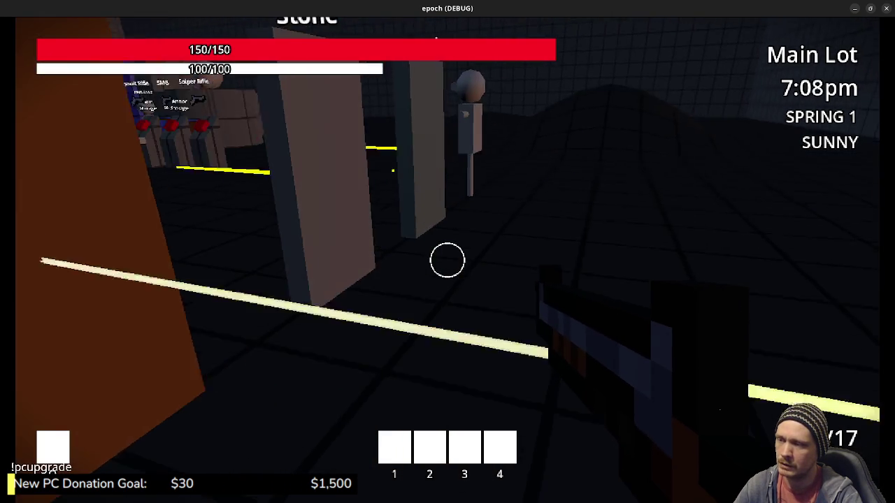
click(447, 260)
click(447, 260)
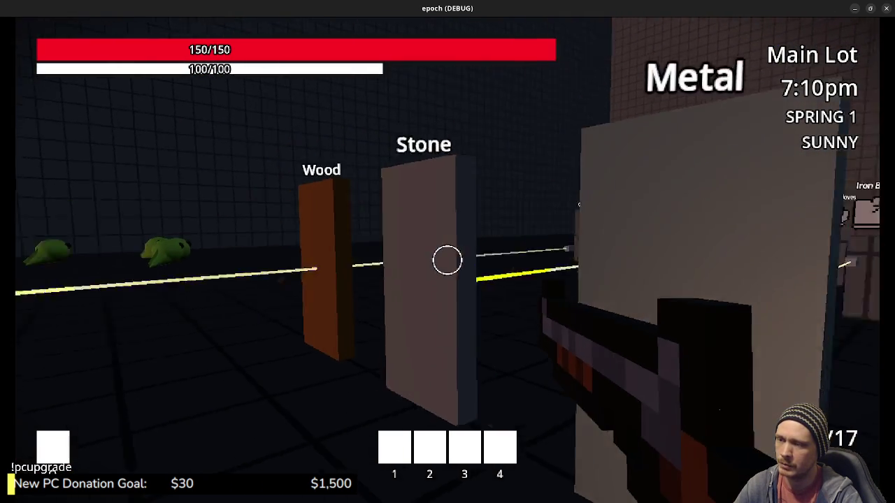
click(447, 260)
Walk past the targets and shoot bullet holes into the Metal target, aimed and from the hip
key(w)
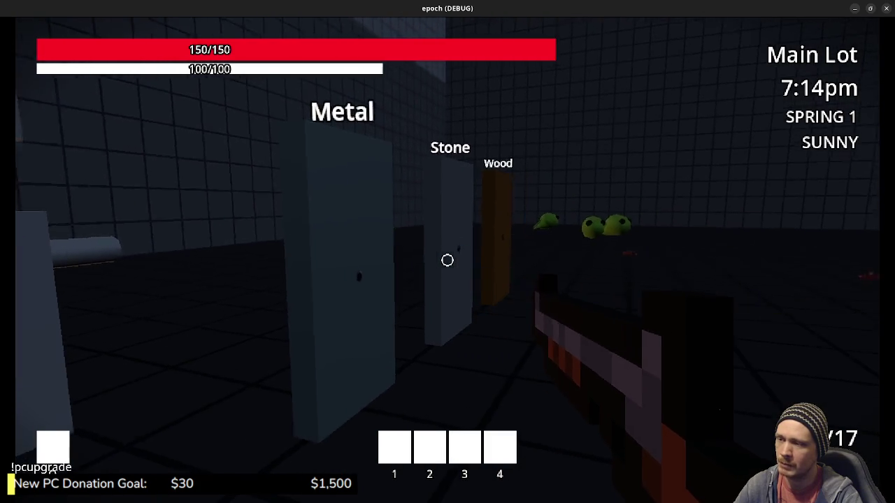
right_click(448, 261)
click(447, 260)
click(448, 260)
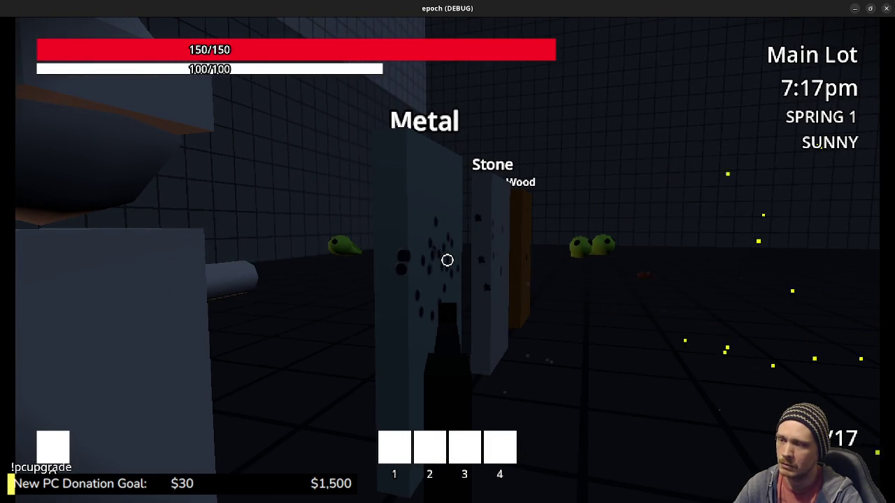
right_click(448, 260)
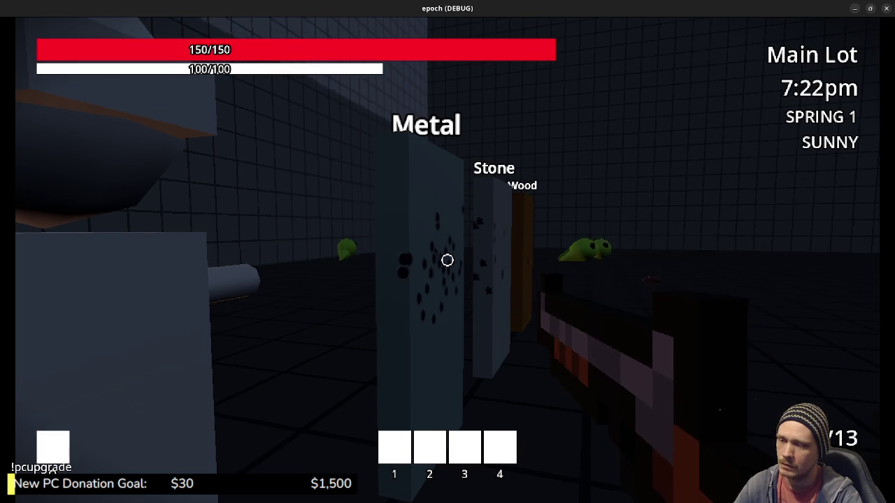
right_click(448, 260)
click(447, 260)
click(448, 260)
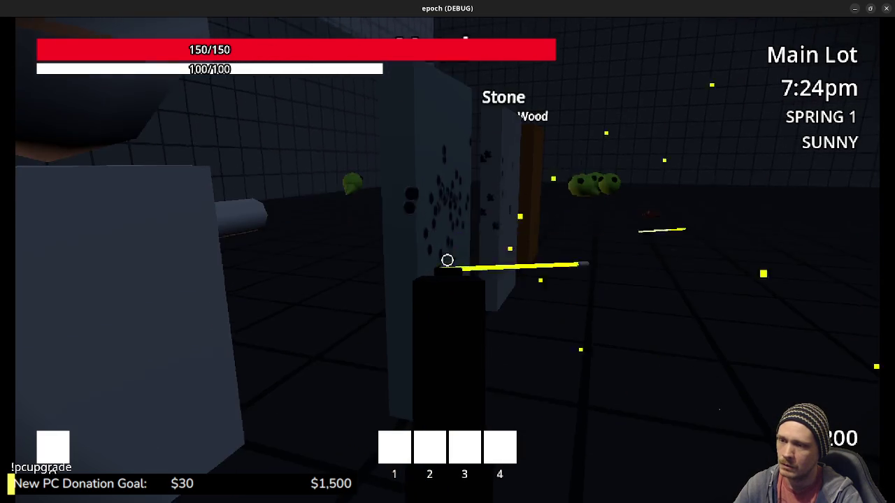
right_click(447, 260)
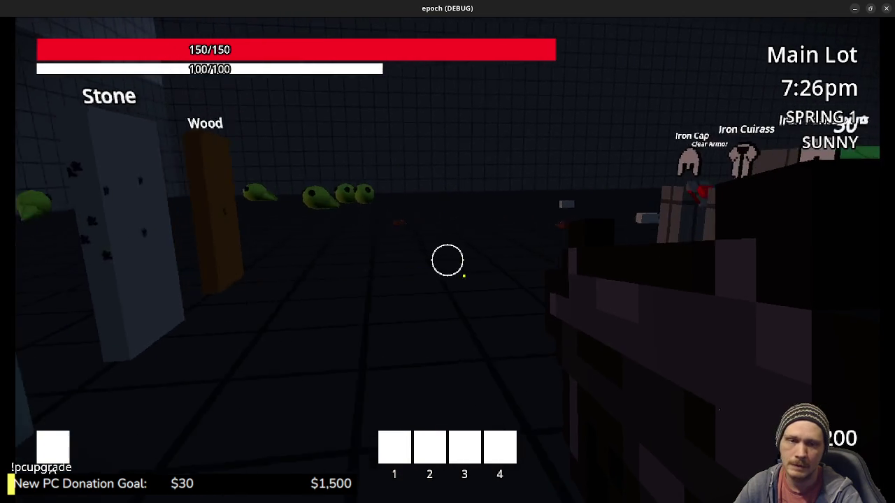
click(447, 260)
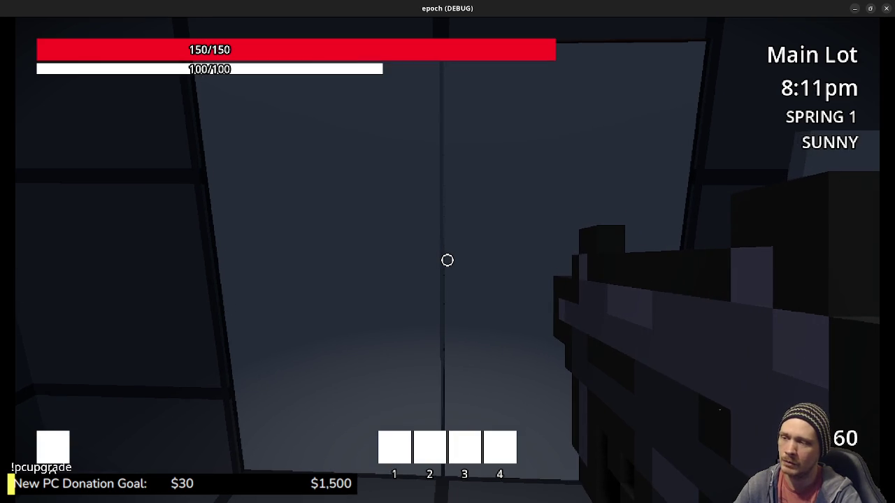
Sprint out of the storage room and across the courtyard
key(shift+w)
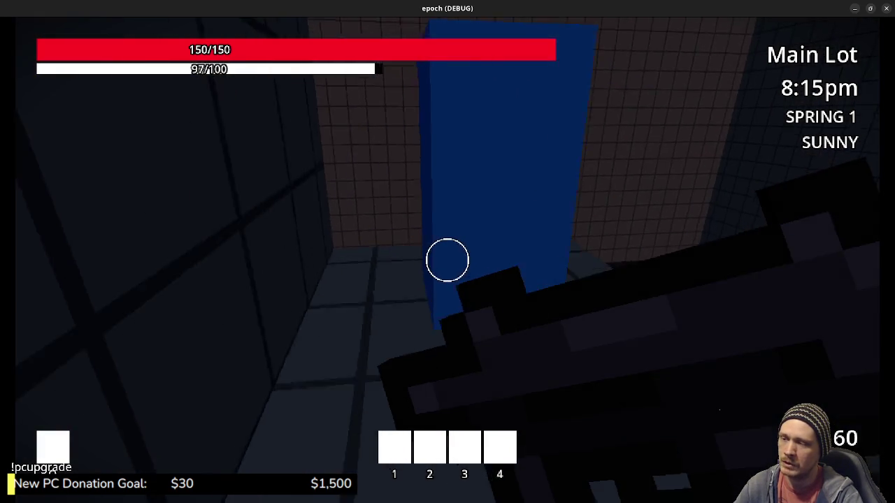
key(shift+w)
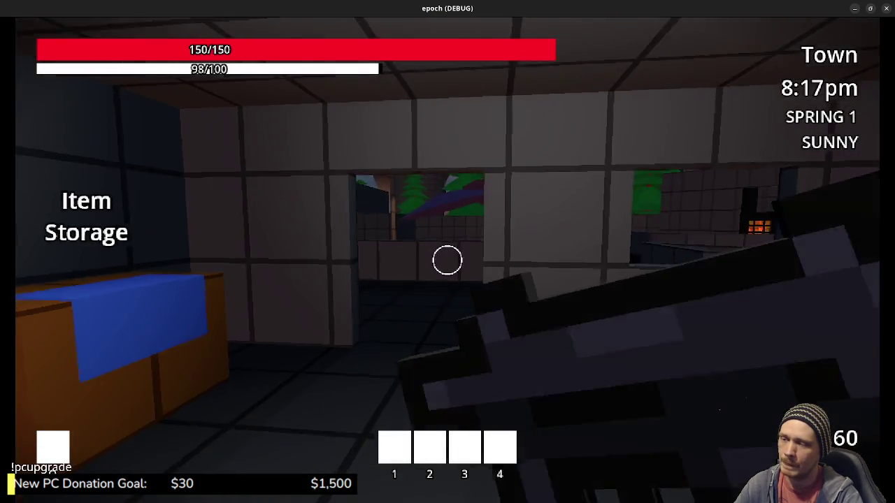
key(shift+w)
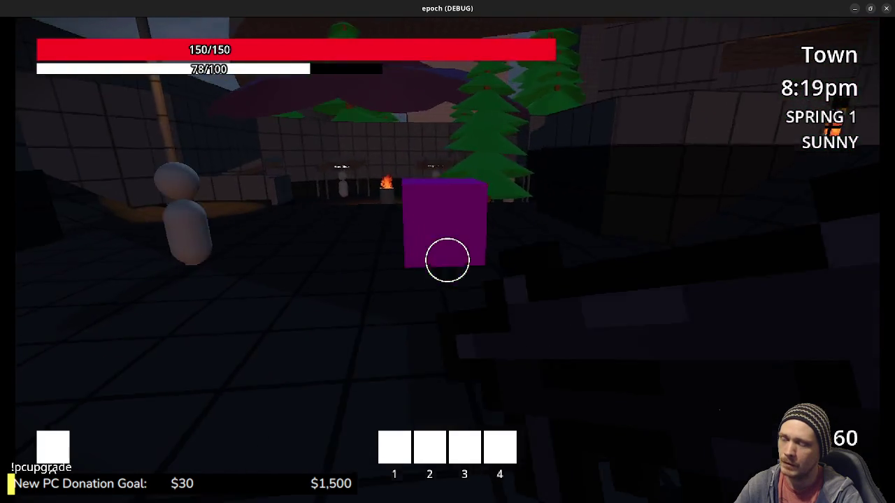
key(w)
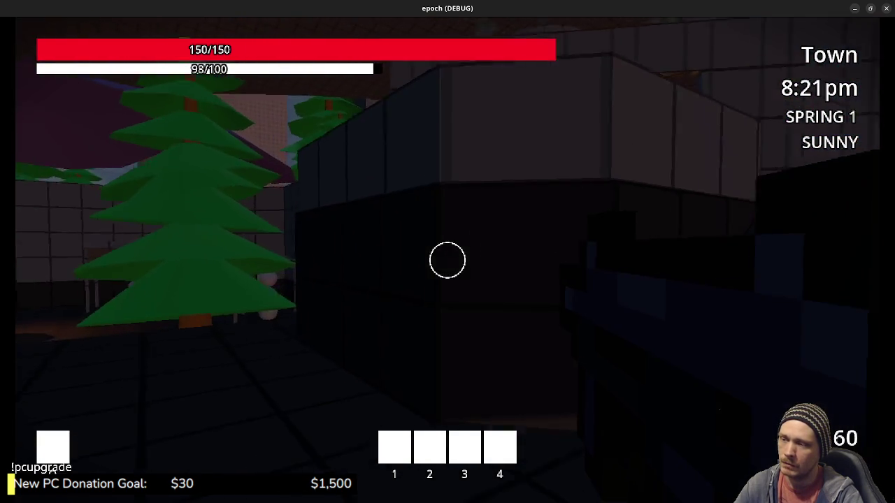
Check the inventory and stats screen, then walk past the Armor forge to the Weapon Craft & Upgrade vendor
key(Tab)
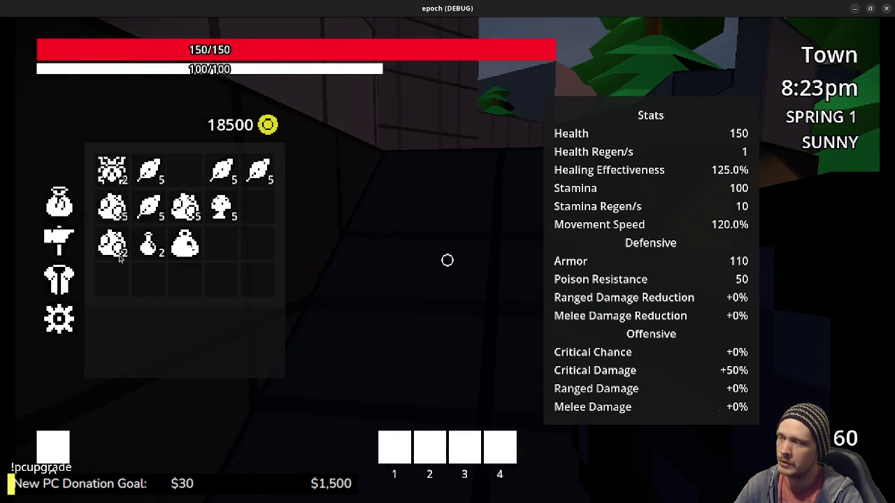
key(Tab)
key(shift+w)
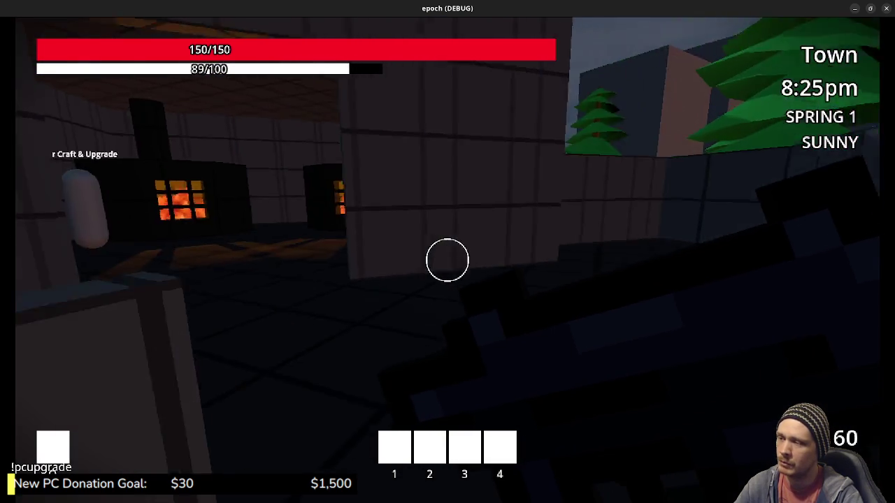
key(w)
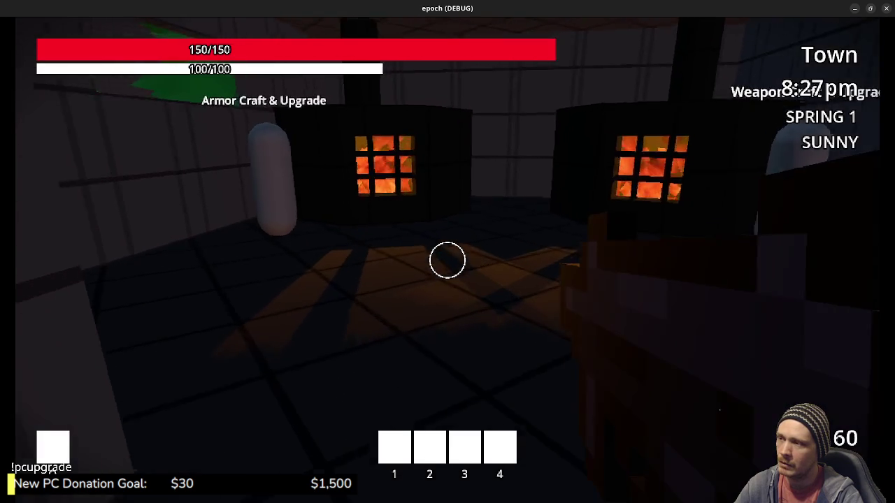
key(w)
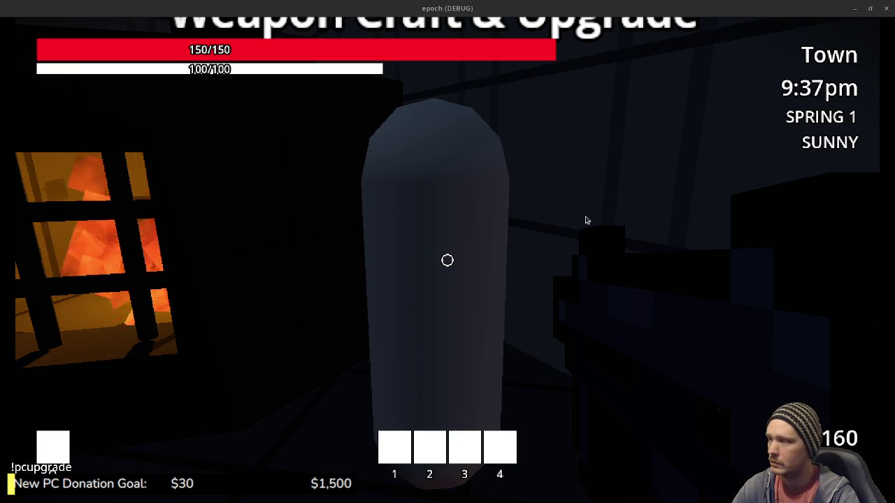
Leave the game with Alt+Tab for the Obsidian Code Architecture Braindump canvas
key(alt+Tab)
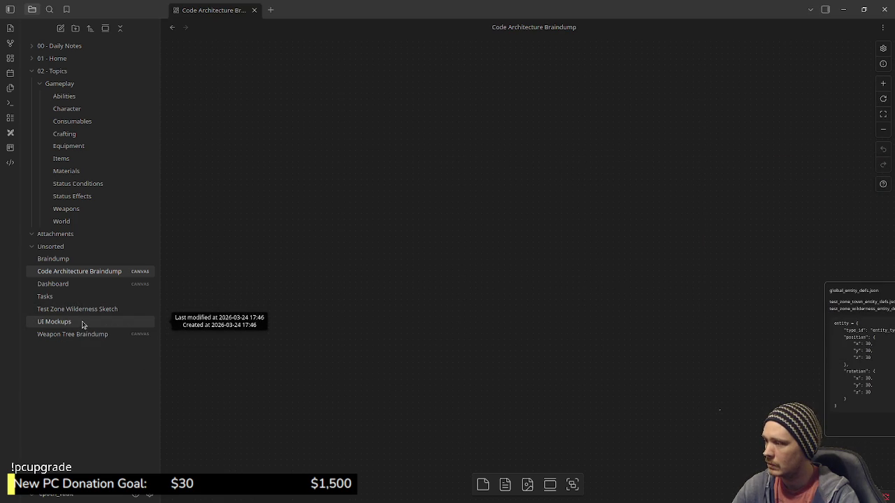
Open the UI Mockups canvas and zoom and pan over to the Customize Radial Menu mockup
click(81, 322)
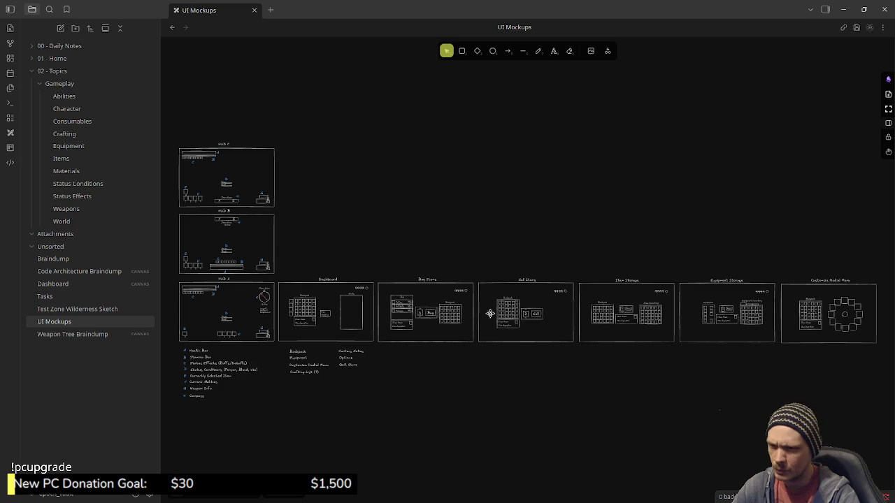
ctrl+scroll(385, 289, up, 2)
ctrl+scroll(351, 291, up, 1)
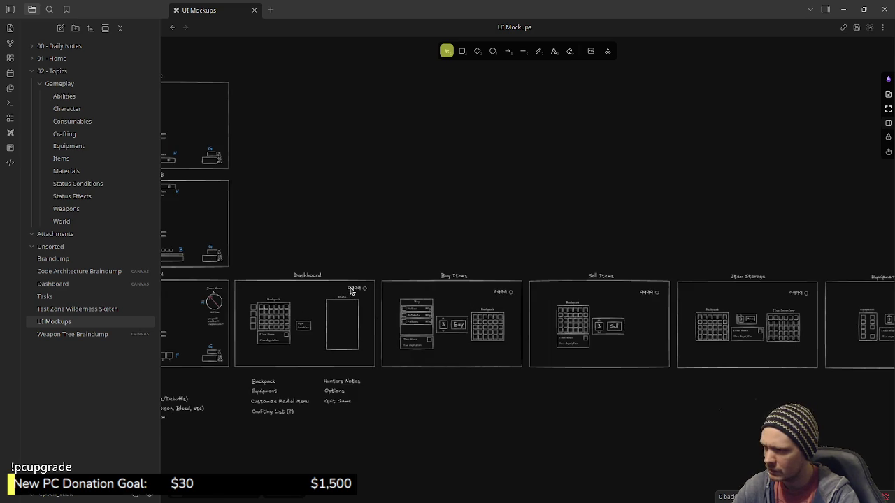
ctrl+scroll(356, 292, up, 1)
ctrl+scroll(381, 292, up, 1)
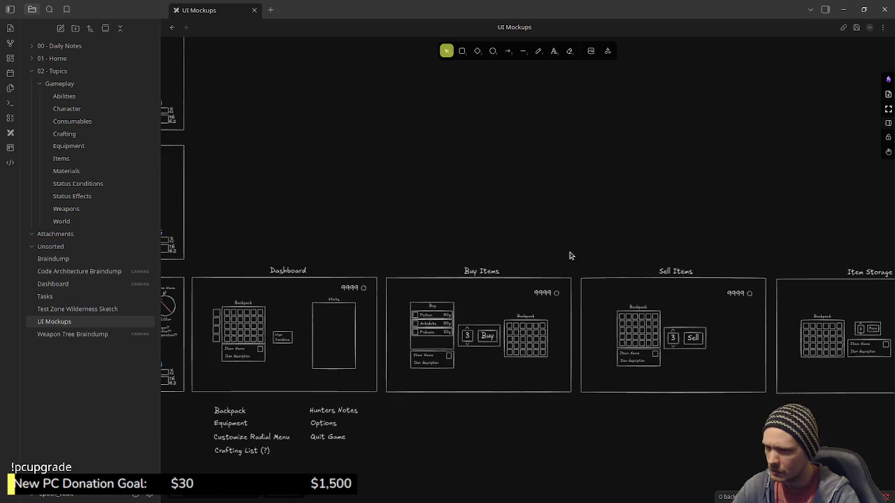
drag(534, 249, 340, 249)
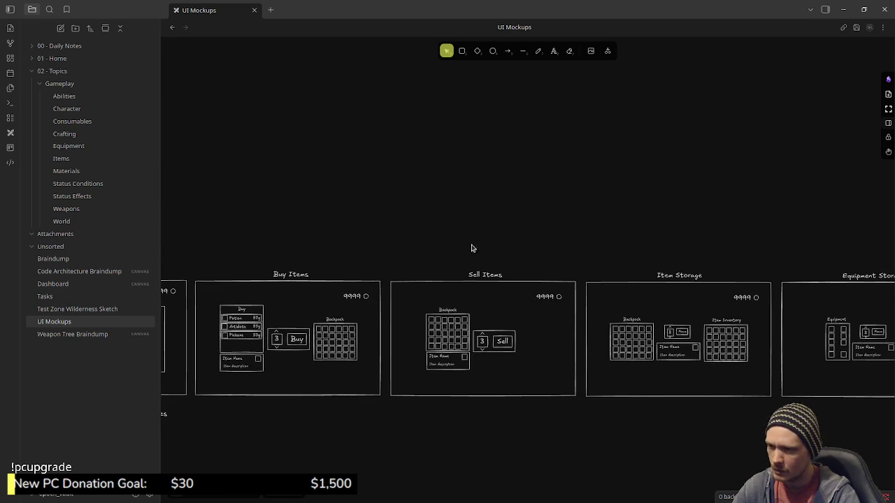
drag(659, 240, 420, 233)
mouse_move(621, 247)
mouse_down()
mouse_move(440, 214)
mouse_move(324, 242)
mouse_up()
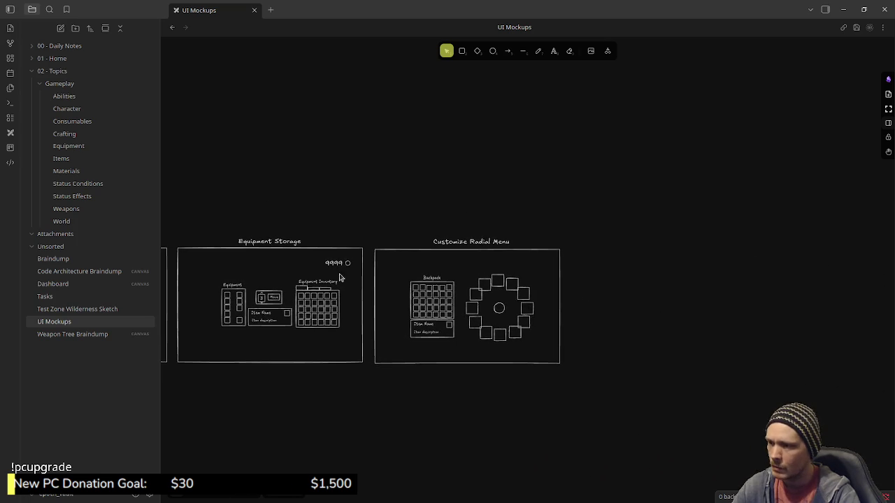
scroll(346, 215, left, 2)
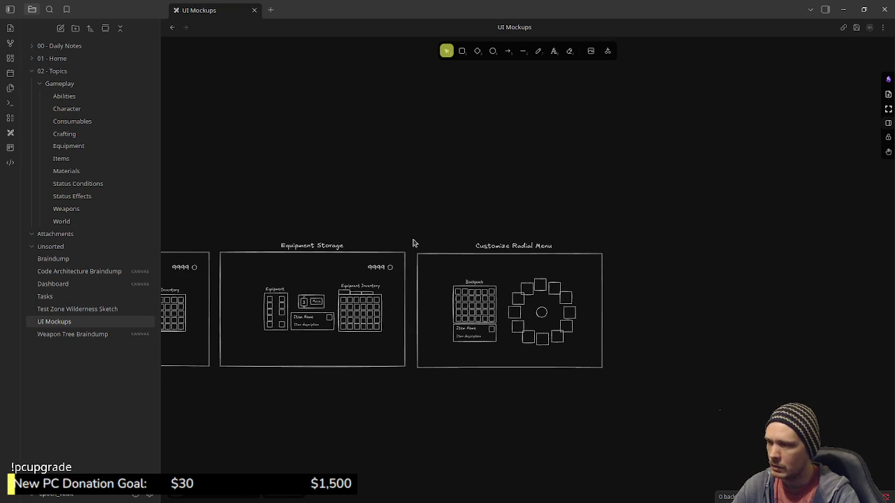
Marquee-select the whole Customize Radial Menu mockup and copy-paste a duplicate
mouse_move(412, 242)
mouse_down()
mouse_move(595, 393)
mouse_move(621, 398)
mouse_up()
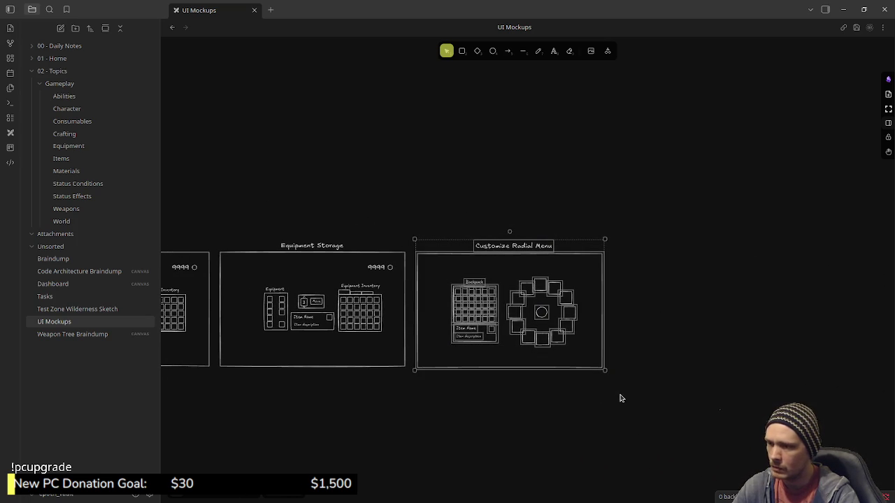
key(ctrl+c)
key(ctrl+v)
Place the duplicated mockup beside the original Customize Radial Menu
drag(513, 400, 618, 316)
click(607, 193)
scroll(509, 226, right, 5)
scroll(496, 324, up, 5)
scroll(531, 283, down, 5)
scroll(531, 283, up, 2)
scroll(529, 266, up, 2)
Retitle the duplicate as Weapon Upgrade Menu
click(508, 182)
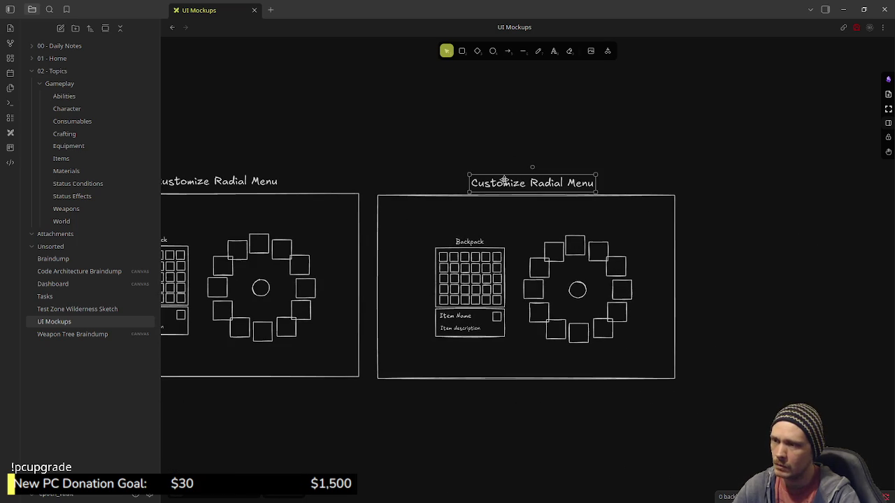
double_click(503, 179)
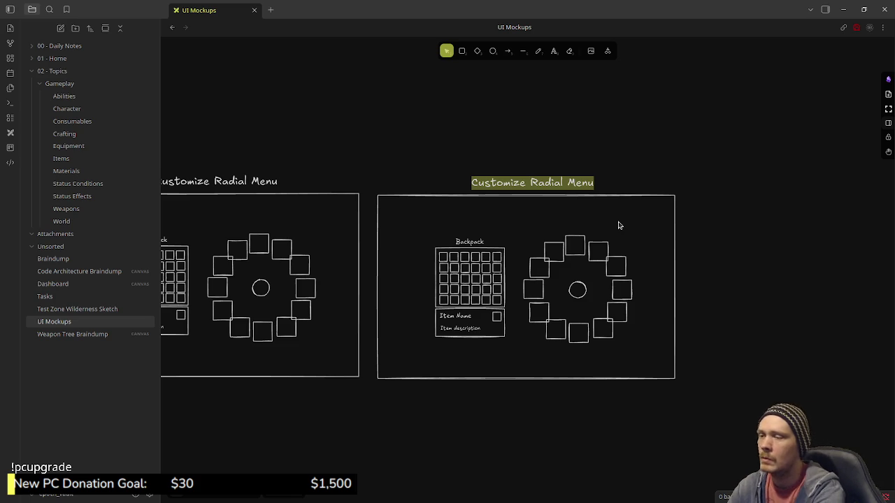
text(Weapon Upgrade)
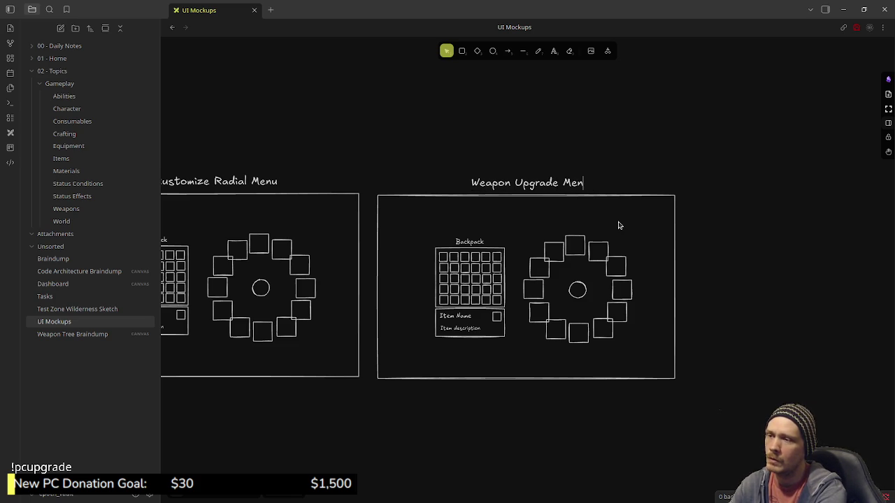
Delete the radial ring from the copy and relabel its Backpack grid as 'Weapons'
drag(519, 229, 645, 350)
key(Delete)
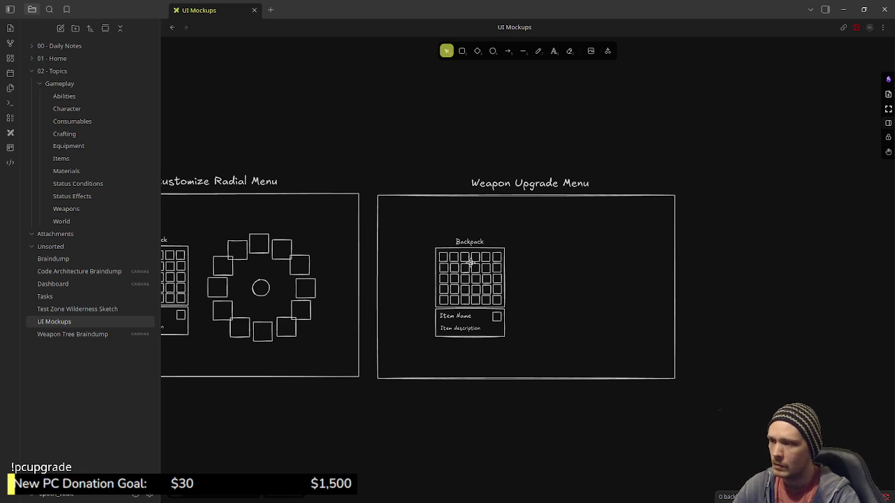
double_click(472, 241)
text(Weapons)
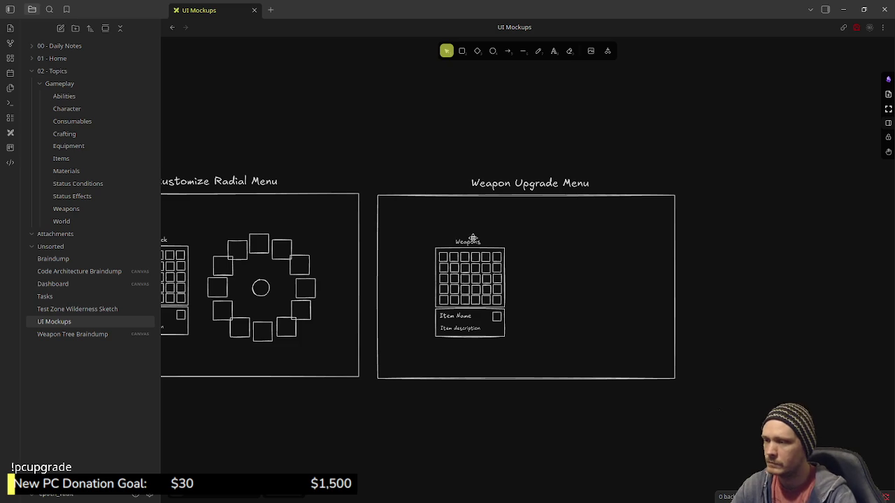
click(496, 156)
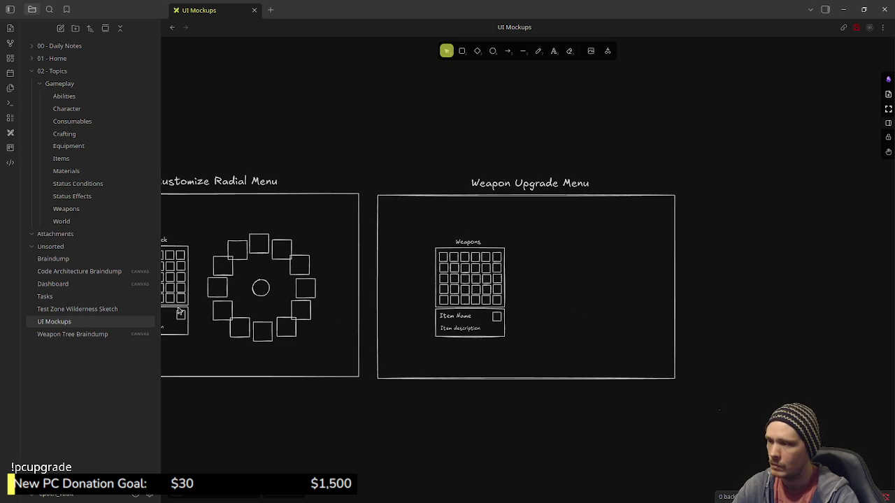
scroll(274, 334, left, 10)
scroll(419, 307, left, 2)
scroll(543, 284, left, 5)
scroll(581, 295, left, 2)
scroll(415, 305, left, 5)
scroll(781, 292, left, 4)
scroll(432, 331, left, 4)
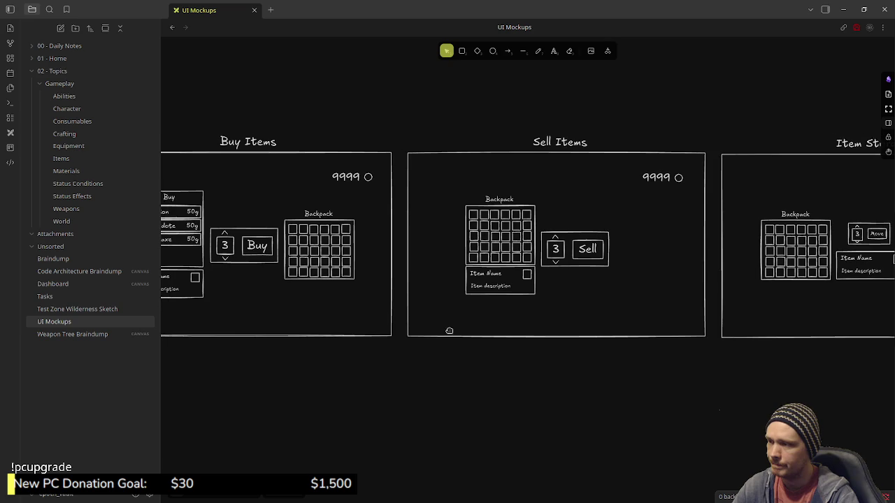
scroll(780, 322, left, 5)
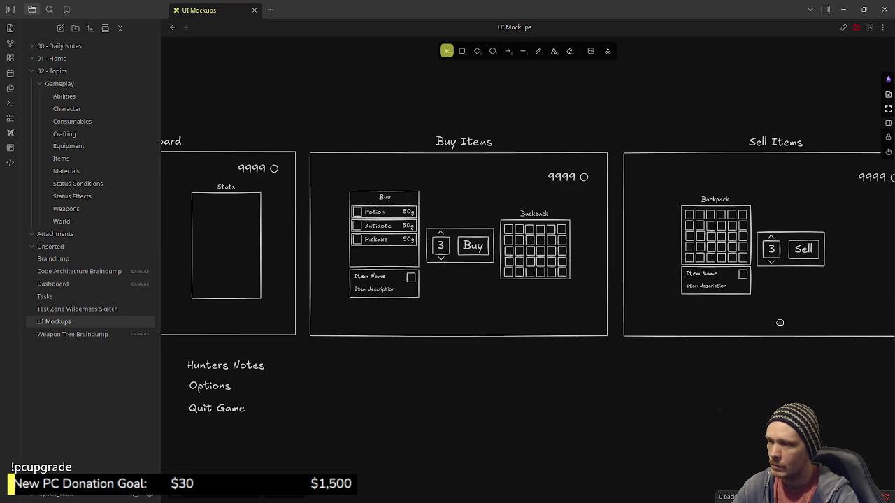
scroll(780, 322, left, 6)
scroll(780, 322, left, 1)
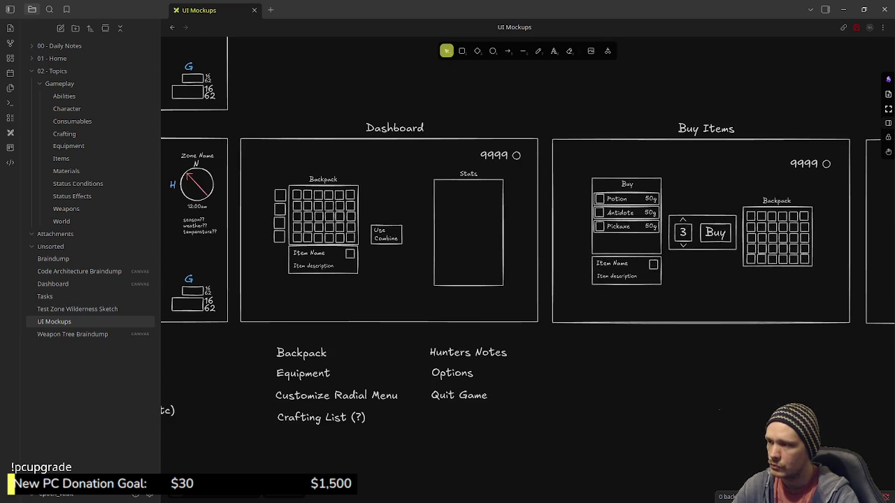
scroll(527, 231, left, 1)
scroll(527, 231, left, 1)
scroll(527, 231, right, 3)
scroll(527, 230, right, 10)
scroll(439, 288, right, 5)
scroll(439, 288, right, 10)
scroll(439, 288, right, 4)
scroll(439, 288, right, 7)
drag(439, 289, 615, 330)
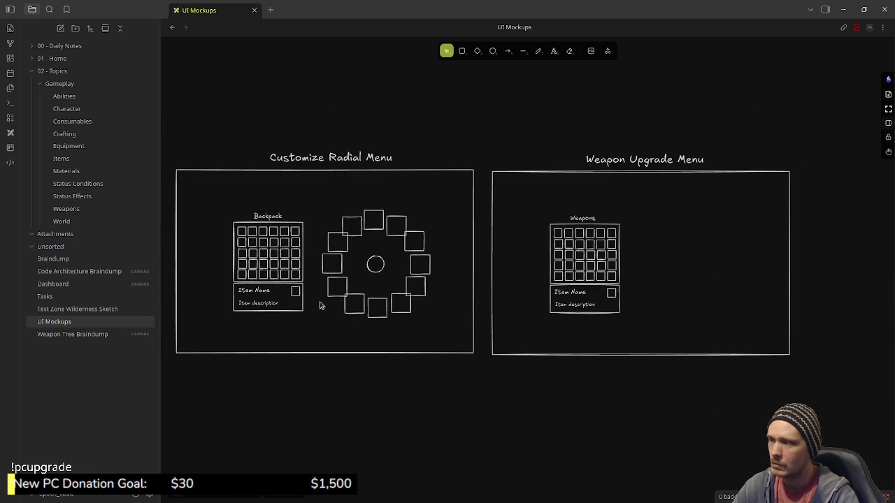
Duplicate the Weapons grid and Item Name box and move the copy right of the grid
click(305, 271)
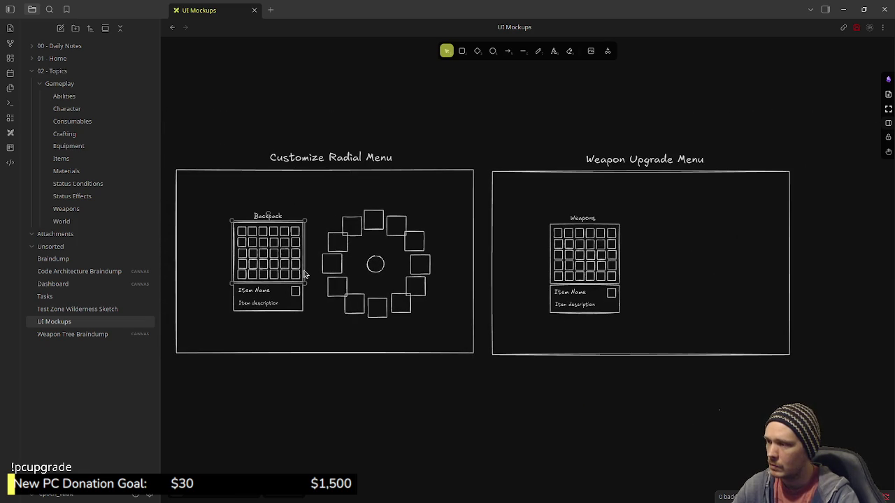
click(304, 302)
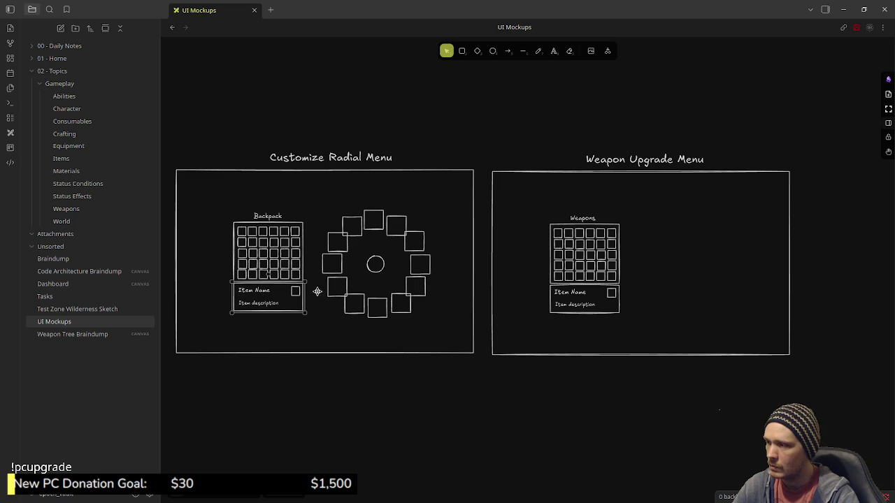
click(552, 296)
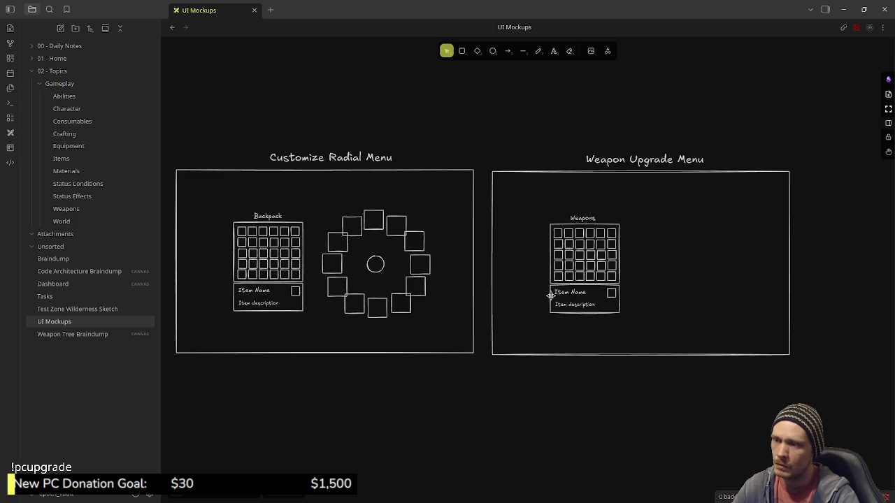
click(551, 253)
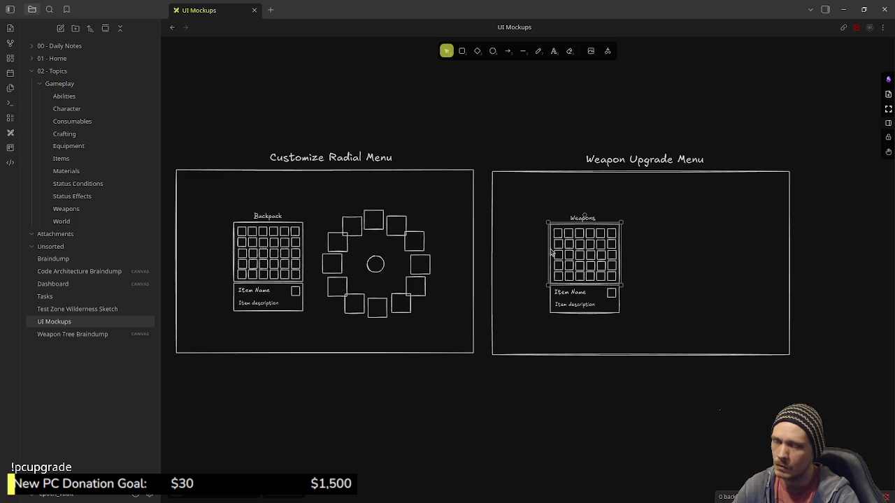
shift+click(550, 302)
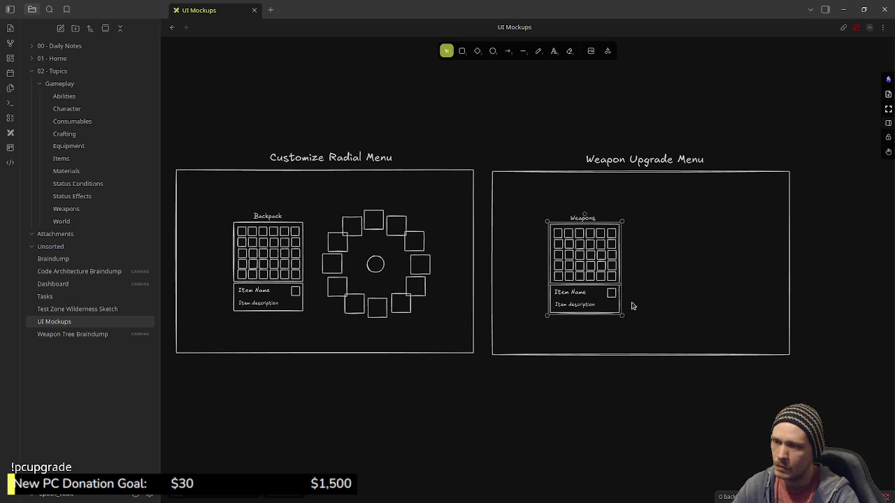
mouse_move(565, 291)
mouse_down()
mouse_move(683, 250)
mouse_move(611, 257)
mouse_up()
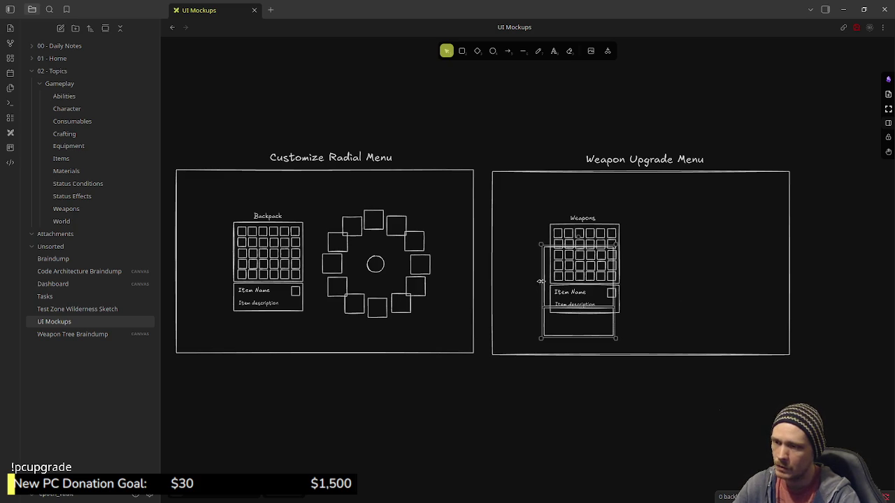
drag(555, 279, 672, 256)
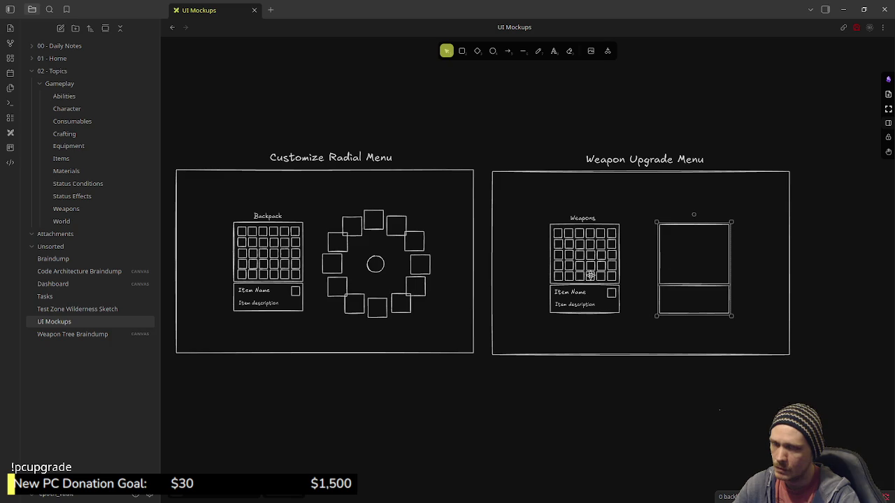
Zoom in and try stretching the copied panel taller, then undo it
scroll(574, 272, right, 2)
scroll(545, 270, right, 2)
scroll(529, 269, up, 1)
scroll(529, 266, up, 2)
scroll(529, 265, up, 2)
scroll(545, 231, up, 2)
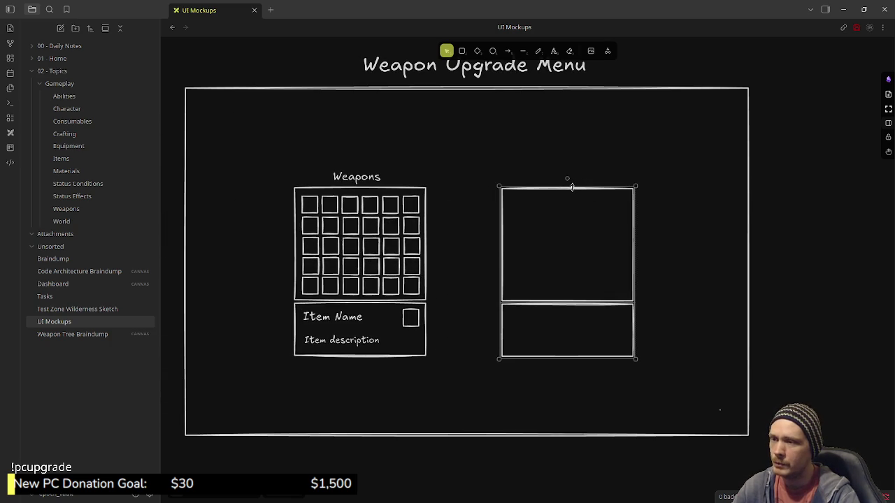
drag(572, 187, 575, 161)
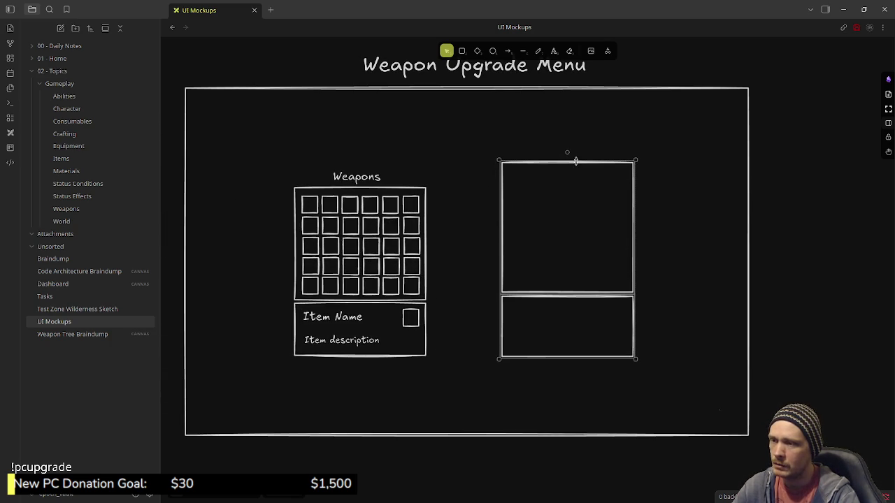
key(ctrl+z)
click(699, 277)
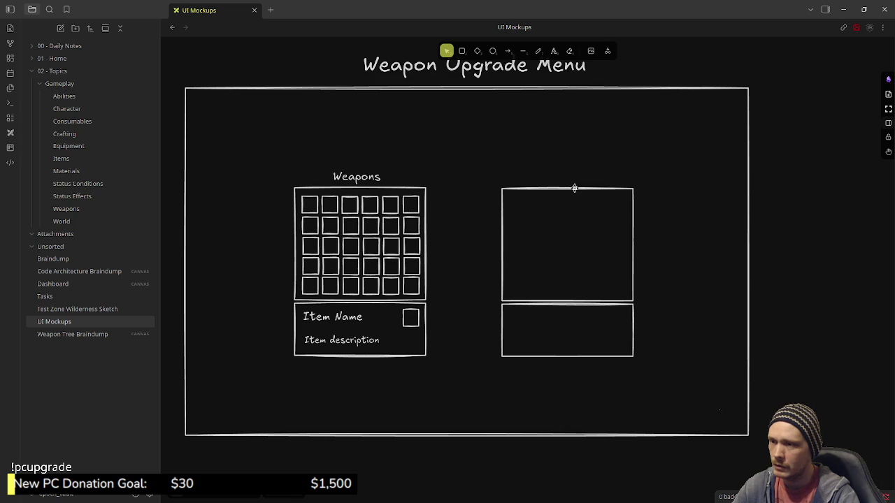
Widen the upper and lower right-hand boxes one at a time, then undo both
drag(587, 189, 588, 158)
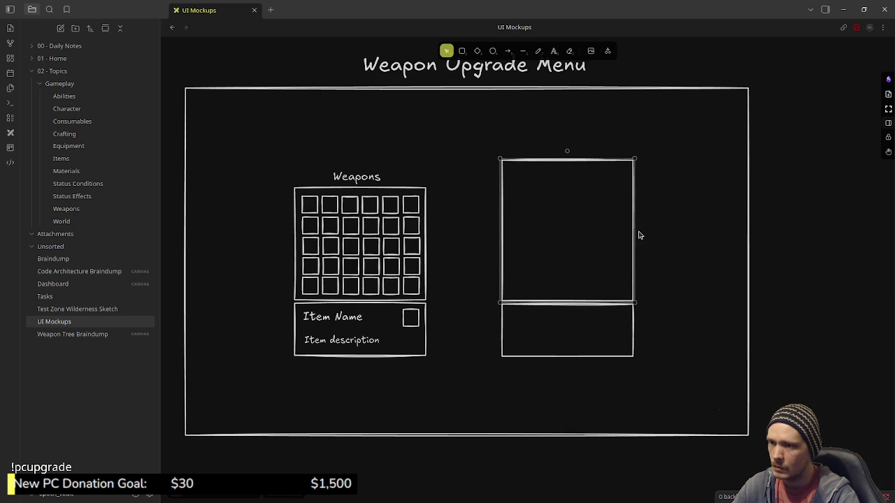
drag(632, 231, 685, 233)
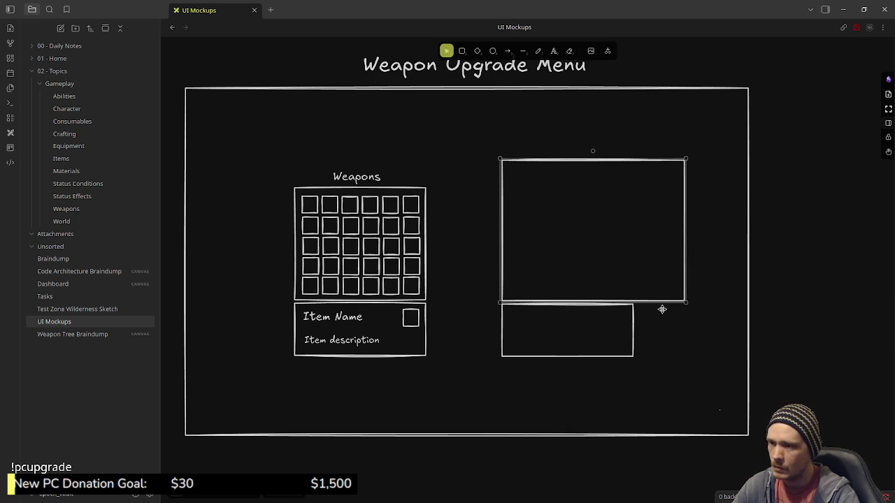
click(633, 343)
drag(635, 341, 685, 342)
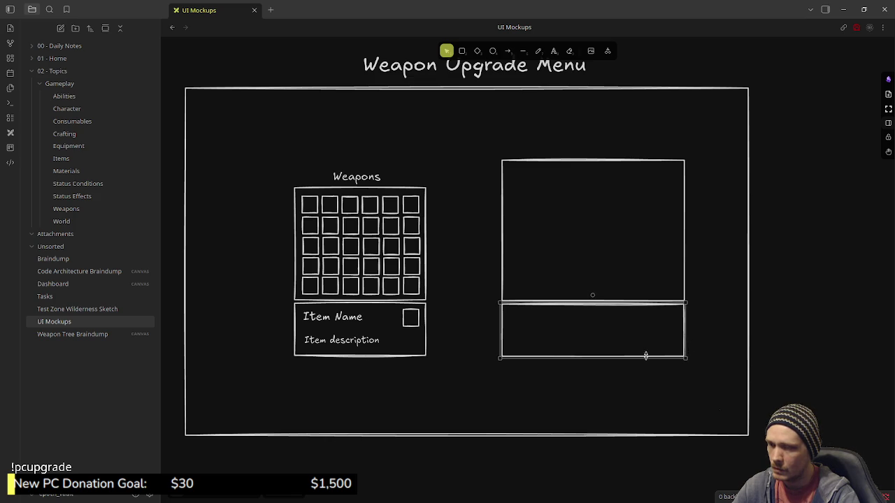
key(ctrl+z)
key(ctrl+z)
Widen both right-hand boxes together to equal width and nudge the pair slightly left
click(635, 322)
shift+click(634, 272)
mouse_move(635, 275)
mouse_down()
mouse_move(705, 284)
mouse_move(697, 285)
mouse_up()
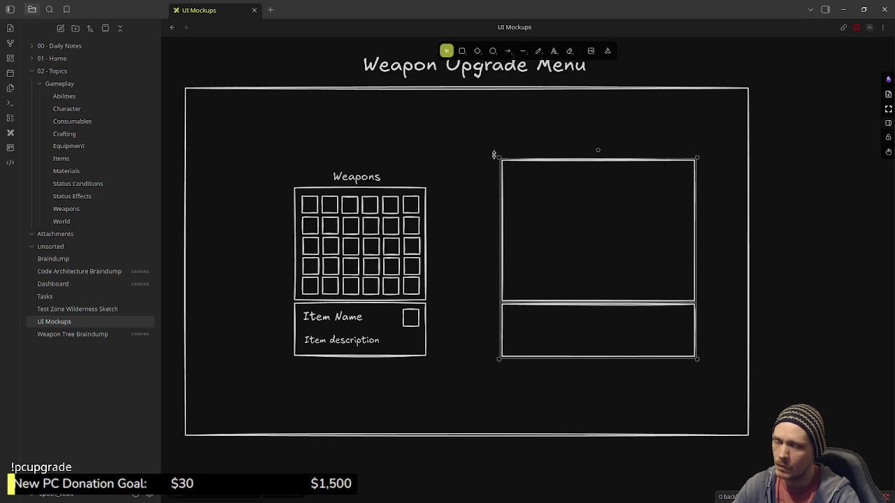
drag(485, 135, 707, 363)
drag(594, 269, 585, 285)
click(417, 161)
scroll(473, 264, up, 1)
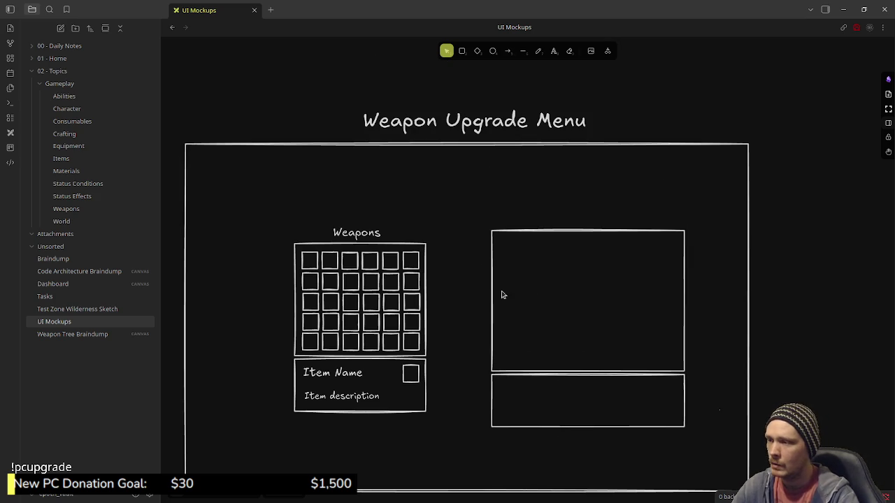
Copy a Weapons grid square into the right panel and duplicate it into a row of four slots
ctrl+scroll(528, 333, up, 3)
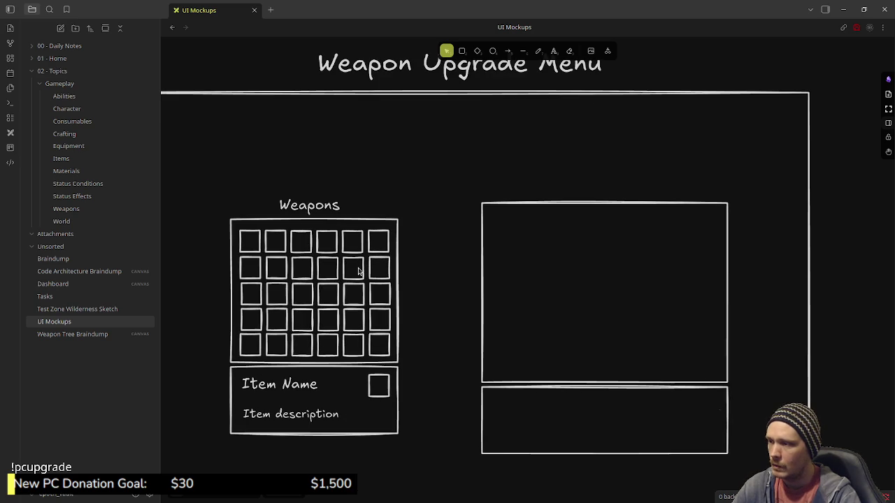
click(358, 274)
drag(365, 277, 509, 237)
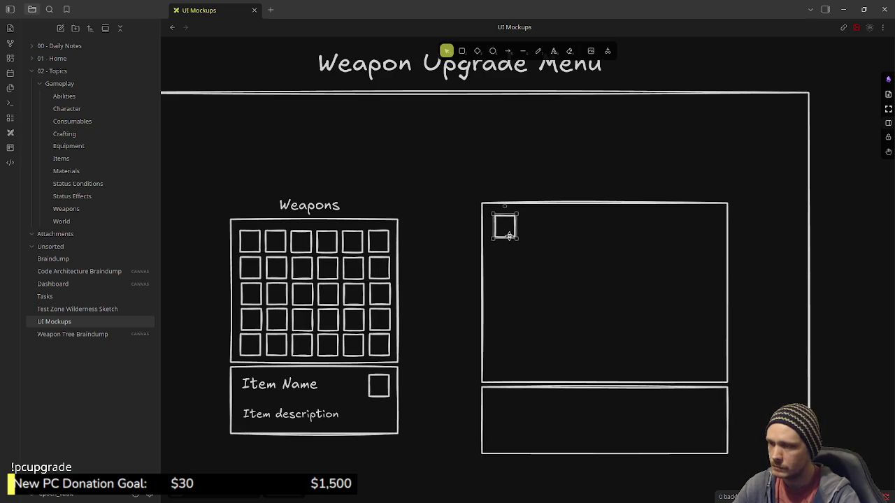
key(ctrl+v)
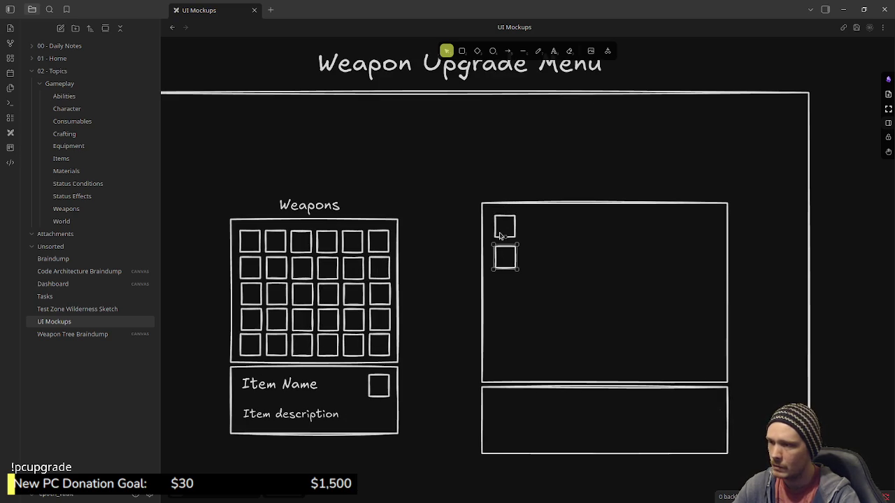
mouse_move(508, 262)
mouse_down()
mouse_move(531, 231)
mouse_move(588, 231)
mouse_move(559, 231)
mouse_up()
key(ctrl+v)
key(ctrl+v)
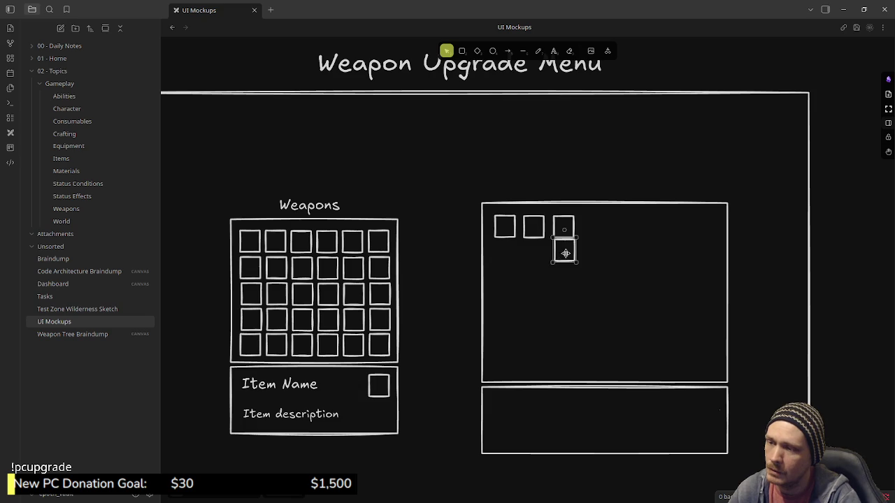
drag(564, 253, 593, 229)
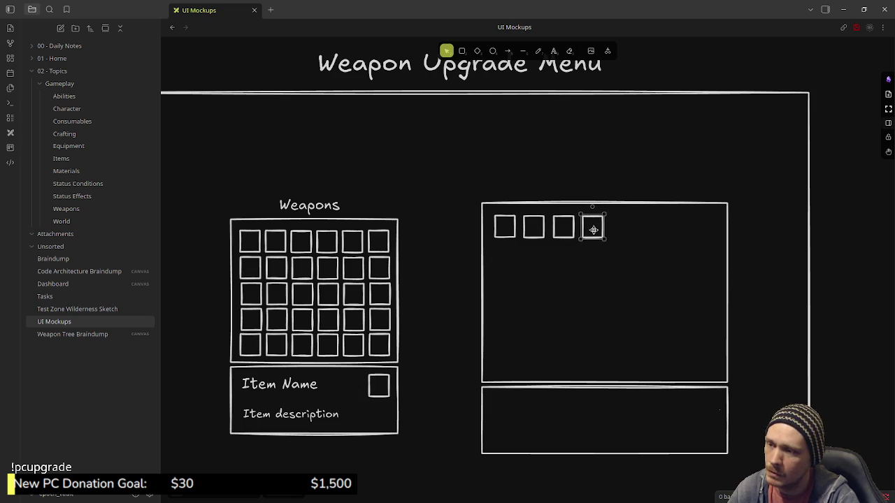
click(467, 252)
scroll(451, 255, down, 2)
Scroll the canvas down, left and back up, away from the new Weapon Upgrade Menu
scroll(452, 255, down, 1)
scroll(440, 256, down, 1)
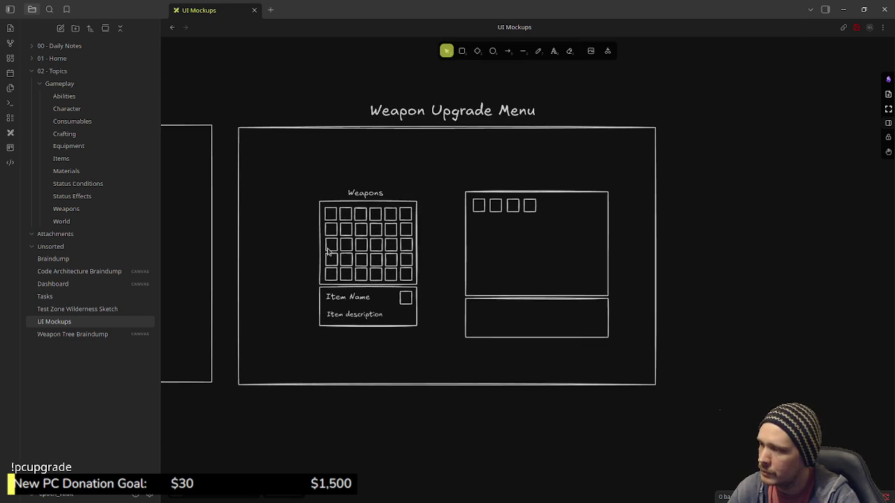
scroll(235, 236, left, 5)
scroll(378, 204, left, 7)
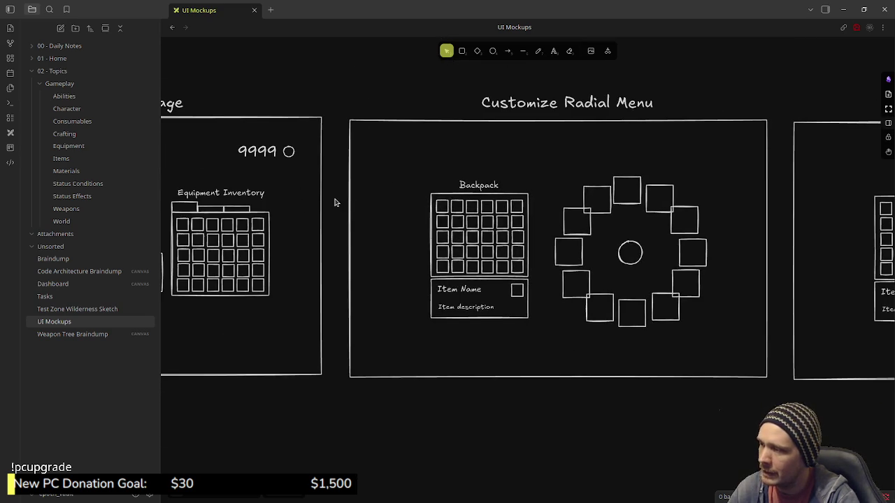
scroll(334, 202, left, 5)
scroll(420, 231, left, 3)
ctrl+scroll(549, 260, down, 3)
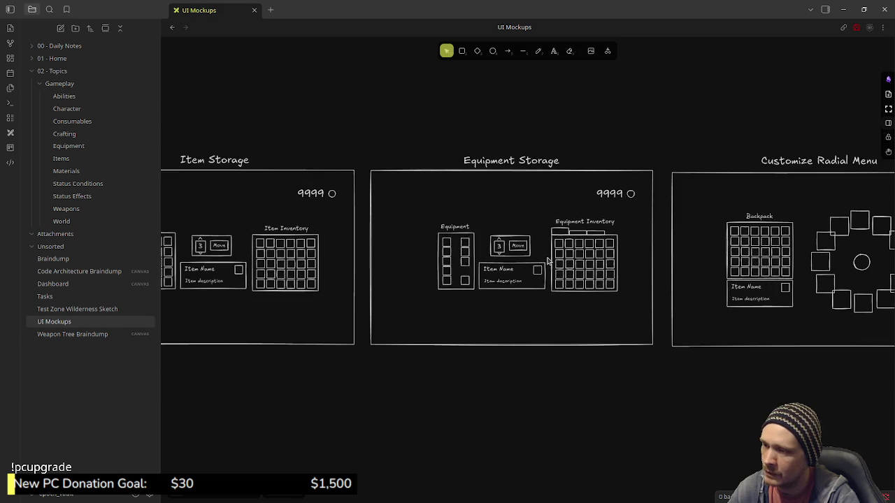
ctrl+scroll(549, 260, down, 2)
ctrl+scroll(521, 262, down, 2)
scroll(507, 268, left, 3)
scroll(506, 269, left, 2)
scroll(490, 273, left, 1)
scroll(461, 283, left, 4)
scroll(446, 290, left, 1)
scroll(446, 290, left, 4)
scroll(503, 288, left, 3)
scroll(573, 287, left, 1)
scroll(634, 285, left, 5)
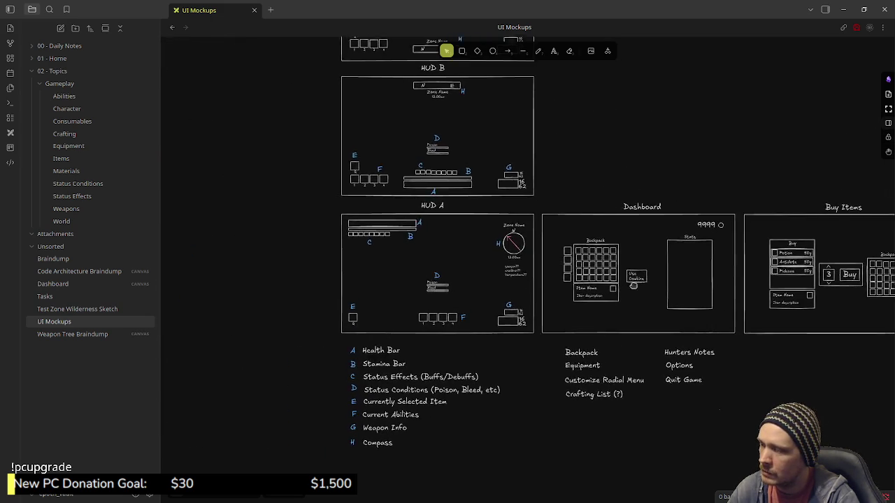
scroll(634, 285, down, 2)
scroll(640, 277, left, 1)
scroll(485, 266, up, 2)
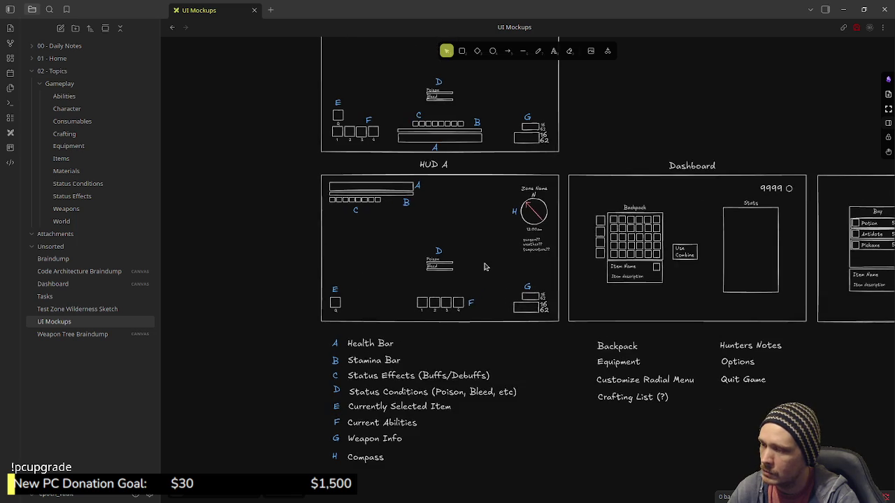
scroll(484, 265, up, 1)
scroll(486, 269, up, 1)
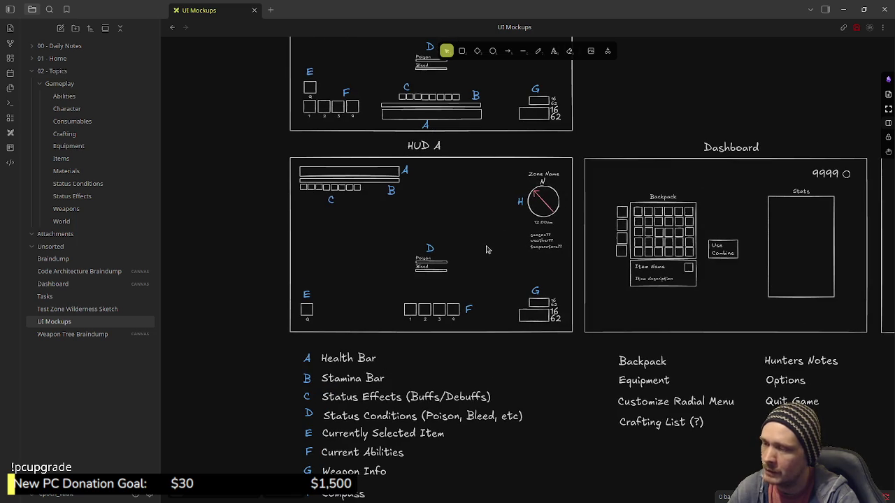
scroll(492, 266, up, 2)
scroll(498, 269, up, 3)
scroll(503, 280, up, 6)
scroll(510, 290, up, 1)
scroll(518, 303, up, 1)
scroll(519, 303, up, 3)
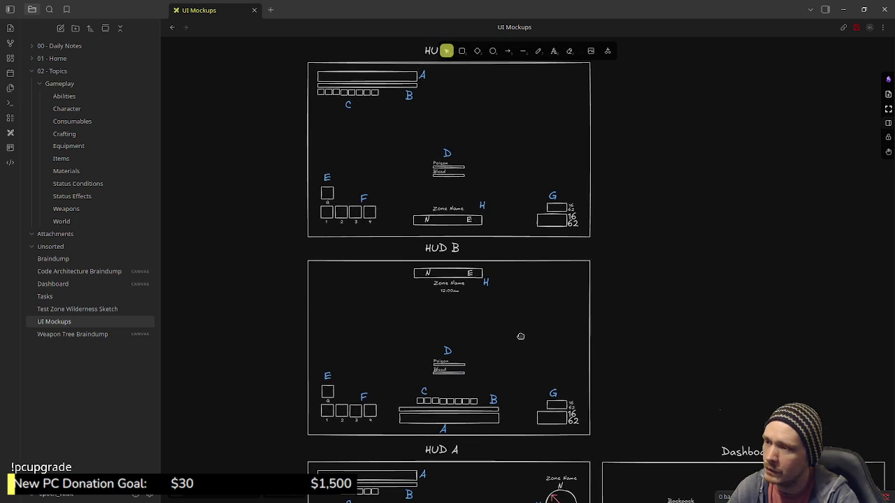
scroll(519, 331, up, 1)
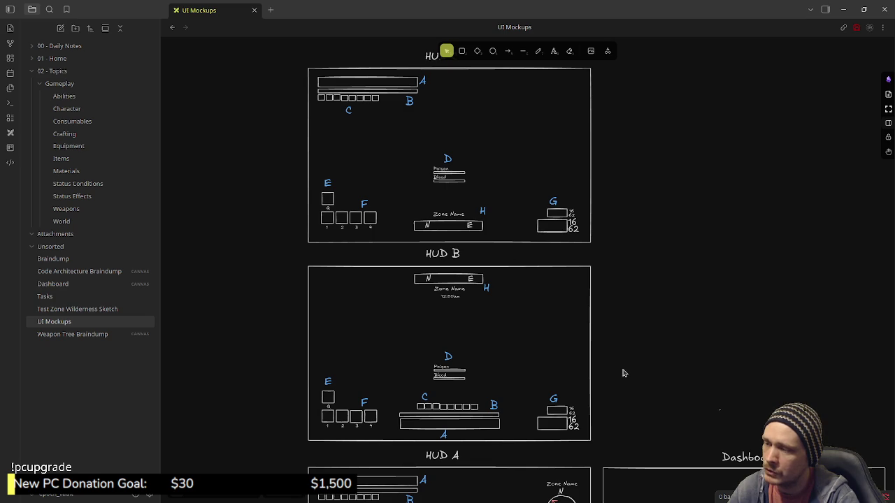
scroll(619, 357, down, 3)
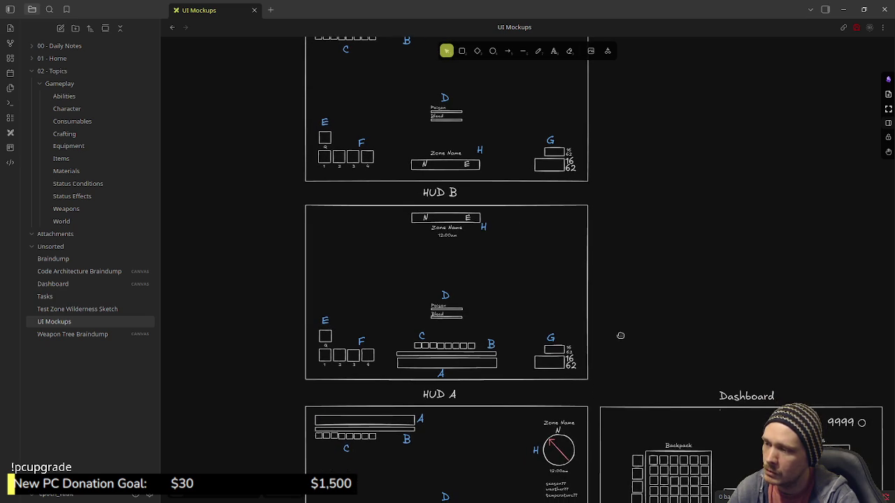
Pan up and across to frame the Dashboard and Buy Items mockups side by side
drag(620, 336, 619, 320)
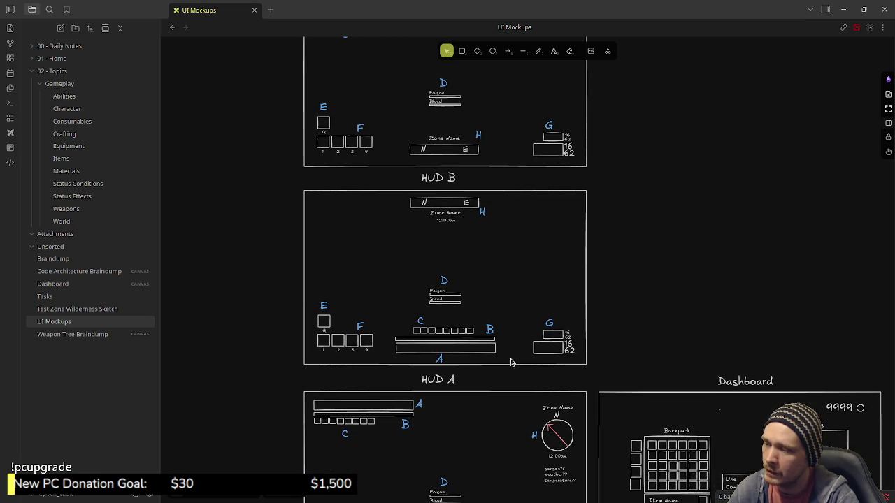
mouse_move(642, 349)
mouse_down()
mouse_move(652, 418)
mouse_move(633, 440)
mouse_move(627, 367)
mouse_move(503, 224)
mouse_up()
drag(690, 232, 527, 204)
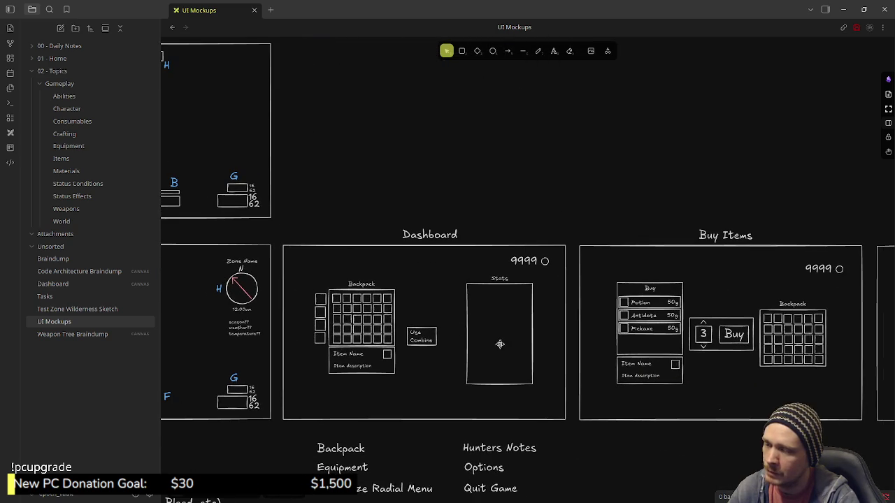
scroll(684, 189, right, 2)
scroll(613, 311, right, 2)
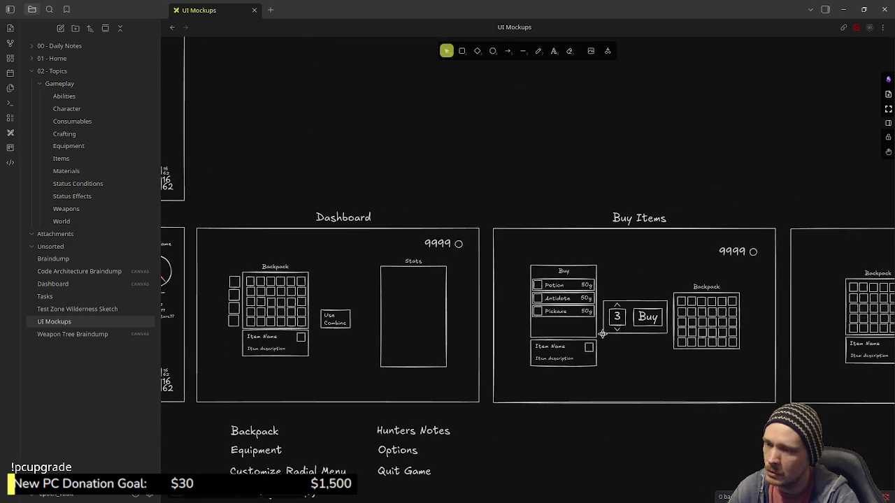
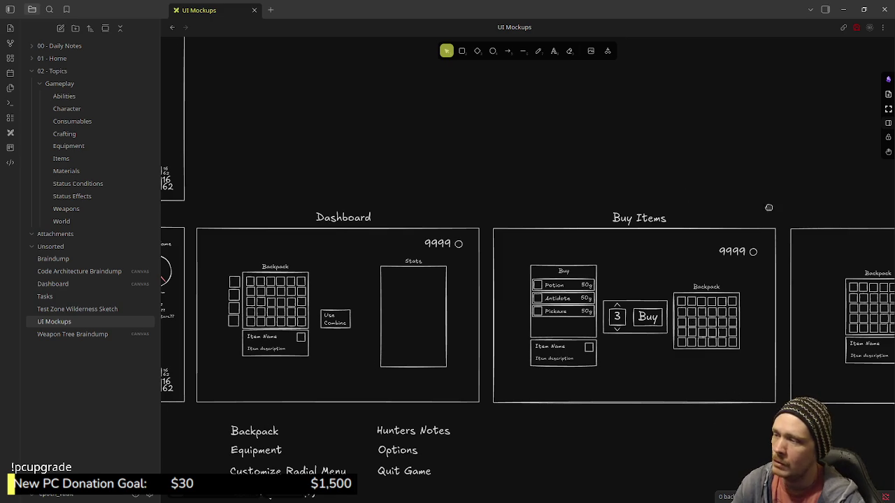
Drag the canvas along the row of mockups until Equipment Storage comes into view
drag(772, 205, 543, 193)
drag(697, 186, 544, 151)
drag(765, 152, 505, 136)
mouse_move(751, 154)
mouse_down()
mouse_move(636, 156)
mouse_move(530, 135)
mouse_up()
Scroll right past Customize Radial Menu and zoom into the Weapon Upgrade Menu frame
scroll(735, 145, right, 3)
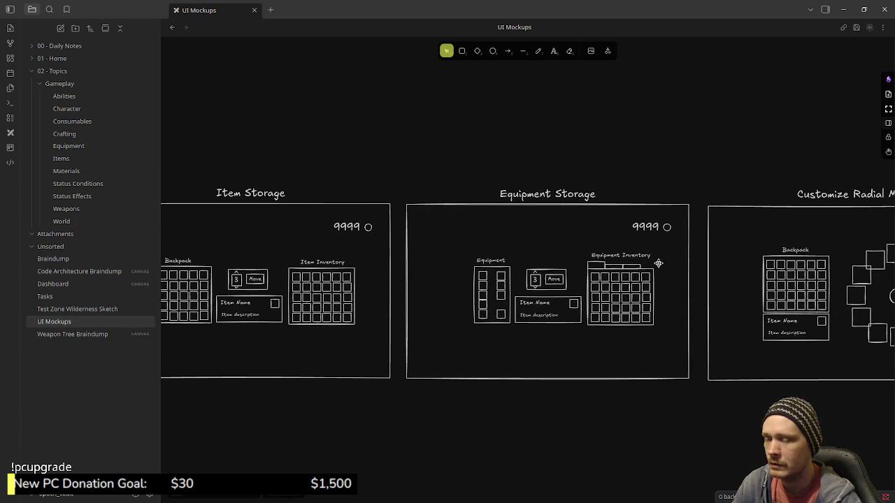
scroll(749, 176, right, 5)
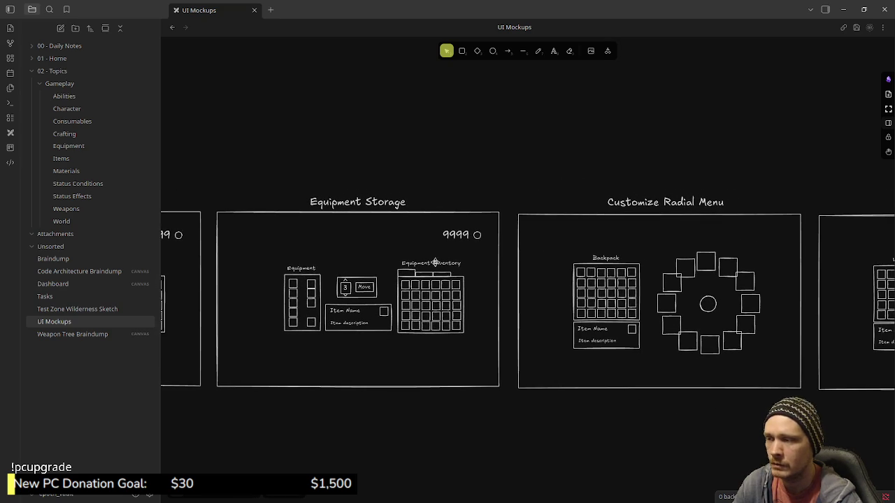
scroll(589, 176, right, 2)
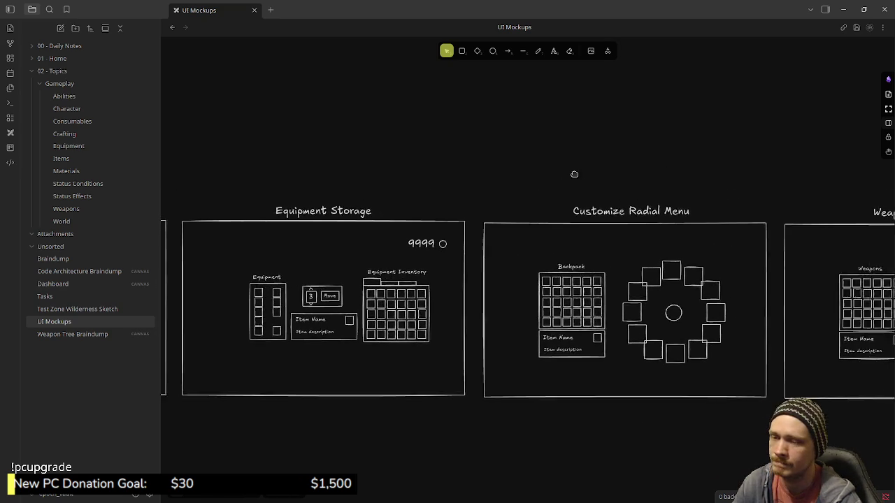
scroll(439, 180, right, 3)
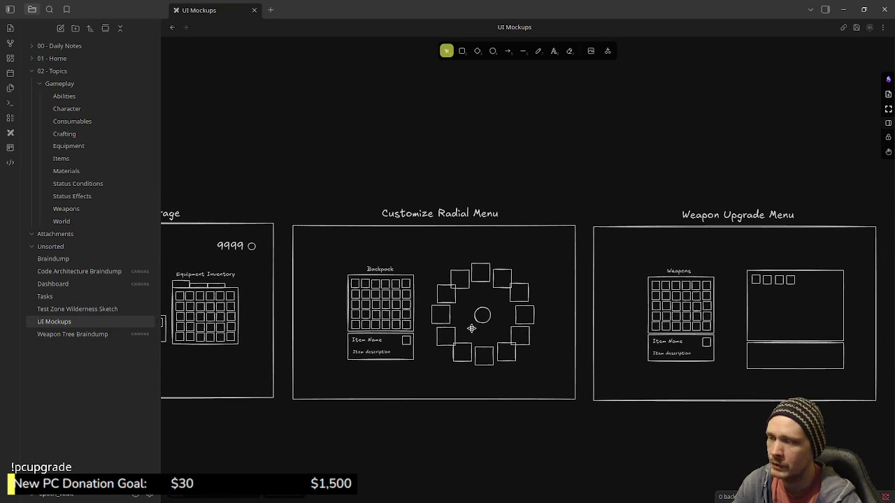
scroll(613, 174, right, 1)
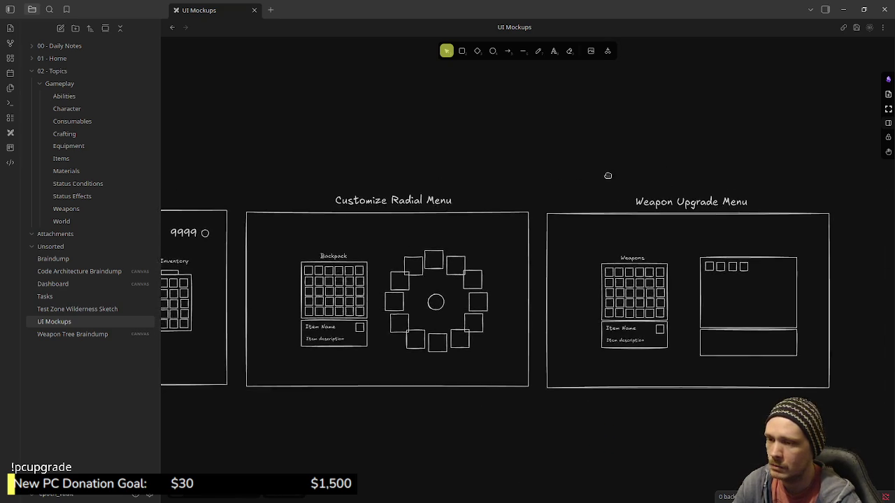
scroll(427, 182, right, 4)
scroll(579, 297, up, 2)
scroll(575, 288, up, 2)
scroll(573, 286, up, 2)
scroll(573, 286, up, 2)
scroll(531, 259, left, 2)
Nudge the third small square in the right panel slightly left
click(542, 238)
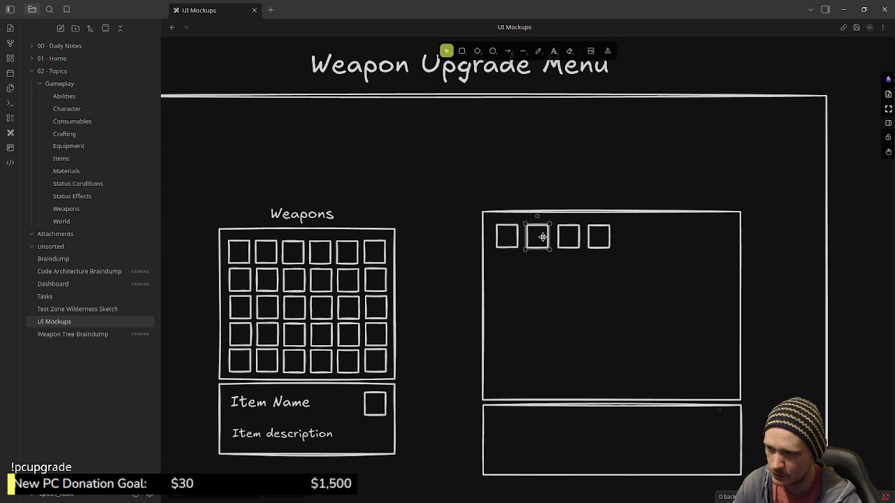
click(569, 240)
click(562, 236)
drag(567, 235, 565, 235)
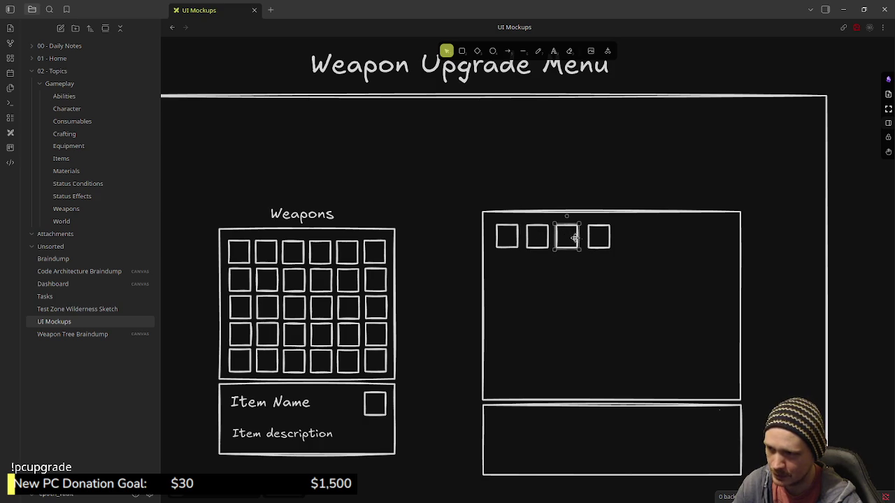
click(571, 275)
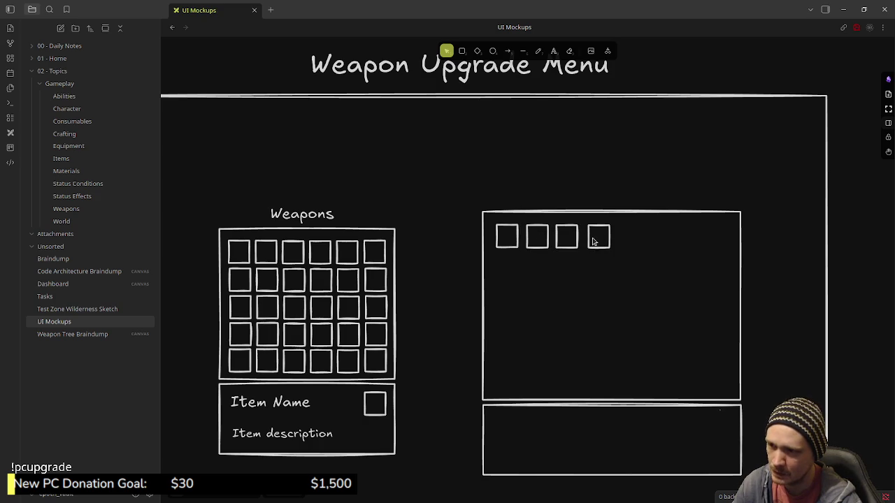
Nudge and duplicate the fourth square, then marquee-select all right-panel squares and delete them
click(595, 238)
drag(598, 238, 594, 239)
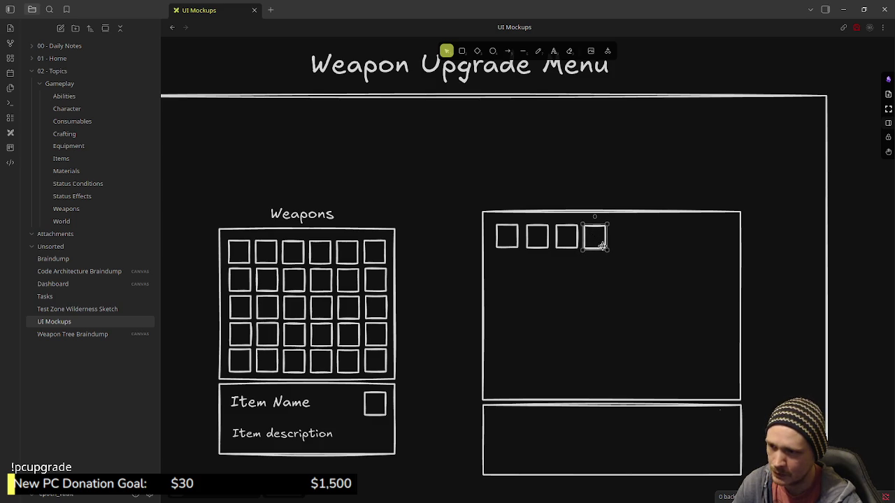
drag(593, 236, 594, 251)
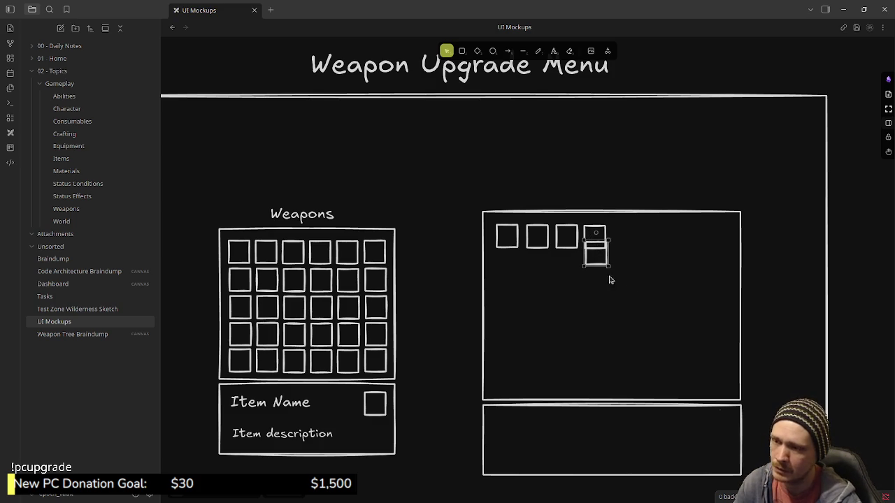
drag(644, 289, 495, 225)
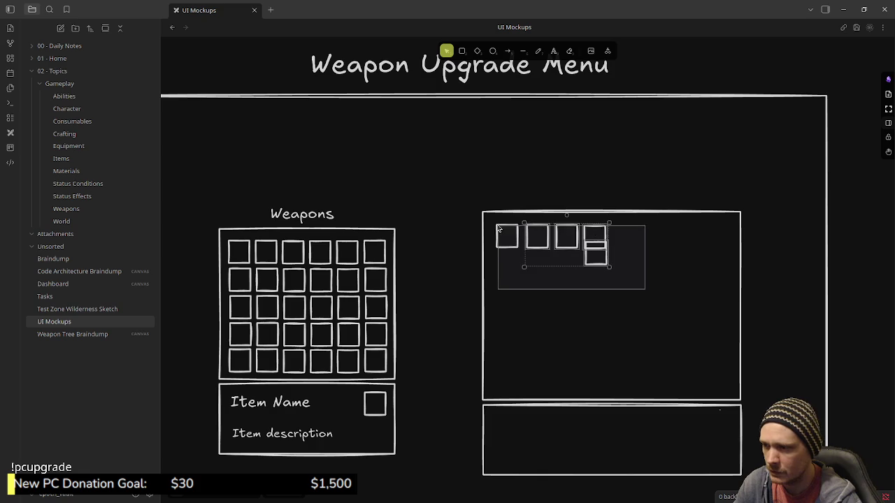
key(Delete)
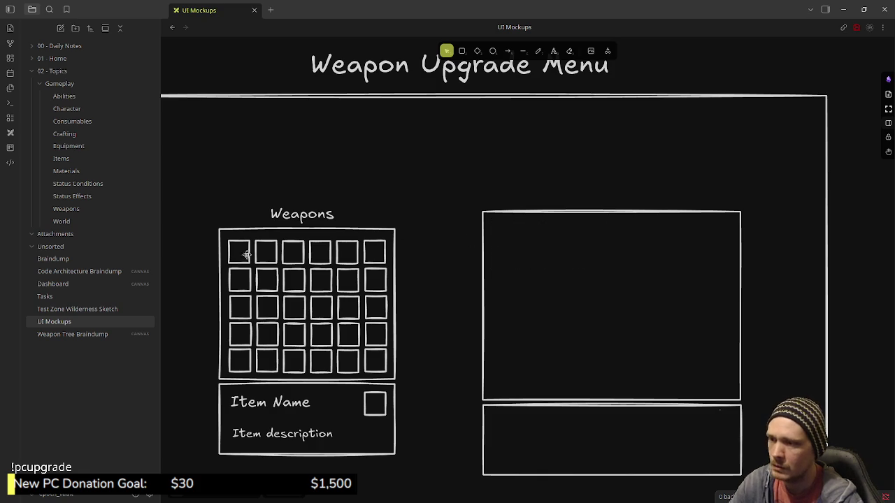
Select the Weapons grid's six top-row squares and Alt-drag a copy into the right panel
click(246, 254)
shift+click(265, 252)
shift+click(293, 251)
shift+click(328, 249)
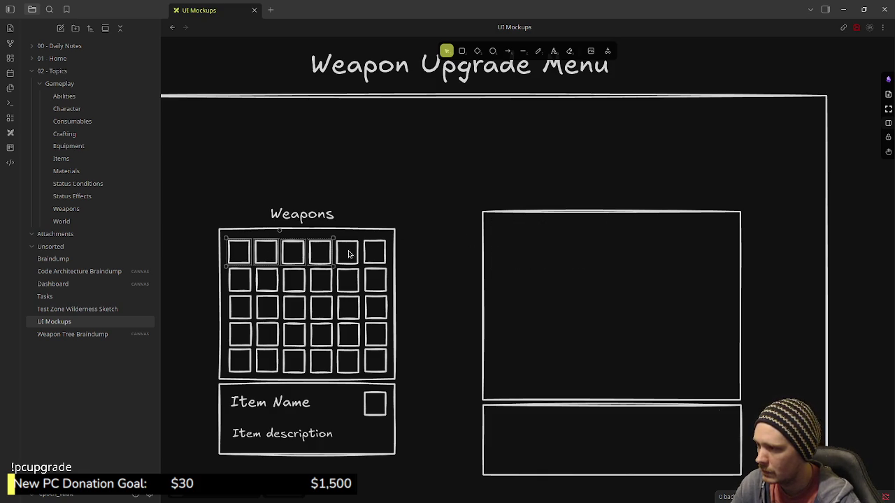
shift+click(350, 251)
shift+click(384, 253)
mouse_move(262, 252)
mouse_down()
mouse_move(551, 239)
mouse_move(532, 237)
mouse_up()
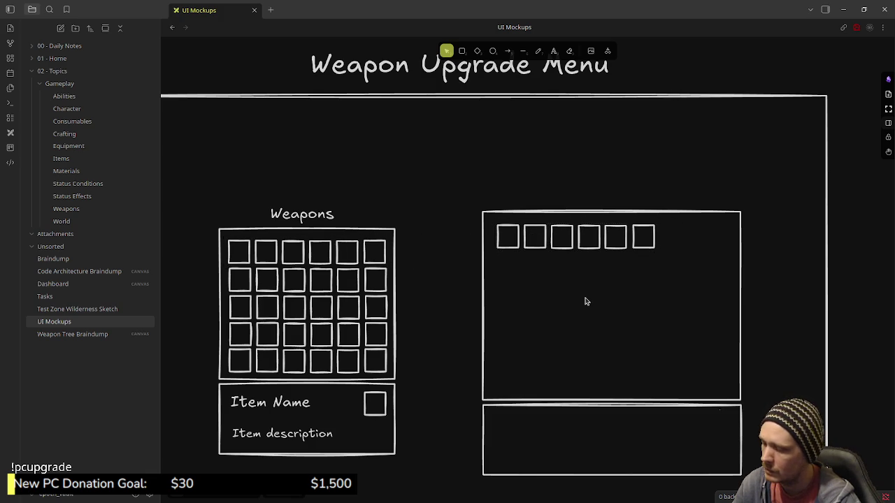
Paste copies of three squares from the new row and place them in rows beneath it
mouse_move(626, 265)
mouse_down()
mouse_move(549, 224)
mouse_move(524, 224)
mouse_move(592, 292)
mouse_move(640, 283)
mouse_up()
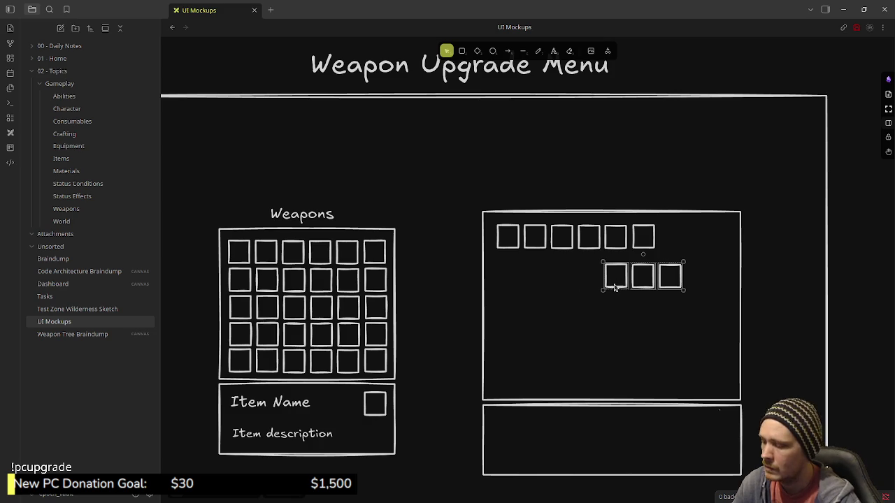
key(ctrl+v)
mouse_move(611, 286)
mouse_down()
mouse_move(547, 325)
mouse_move(574, 324)
mouse_up()
click(653, 308)
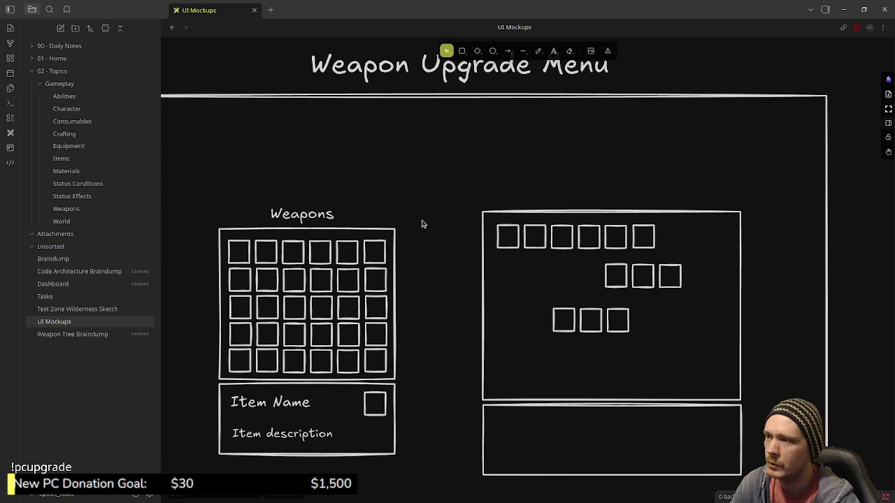
click(521, 51)
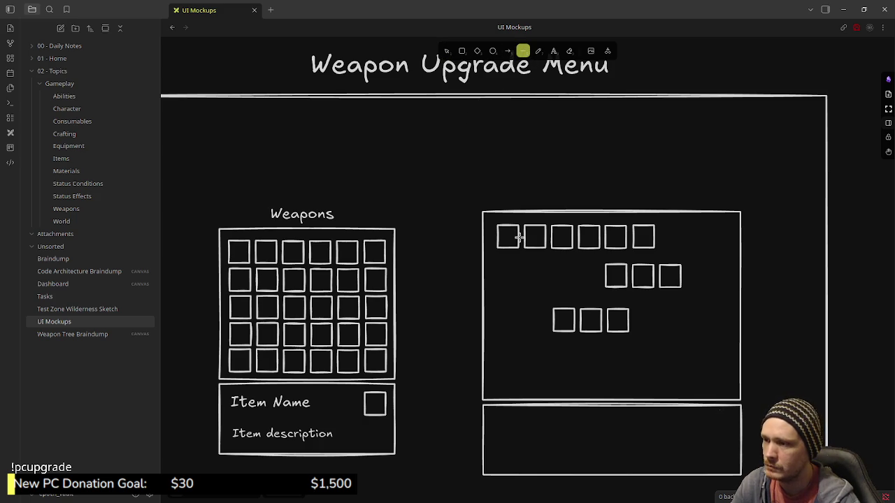
Draw short lines linking neighbouring top-row squares, plus a line down from the fourth square
scroll(566, 273, up, 5)
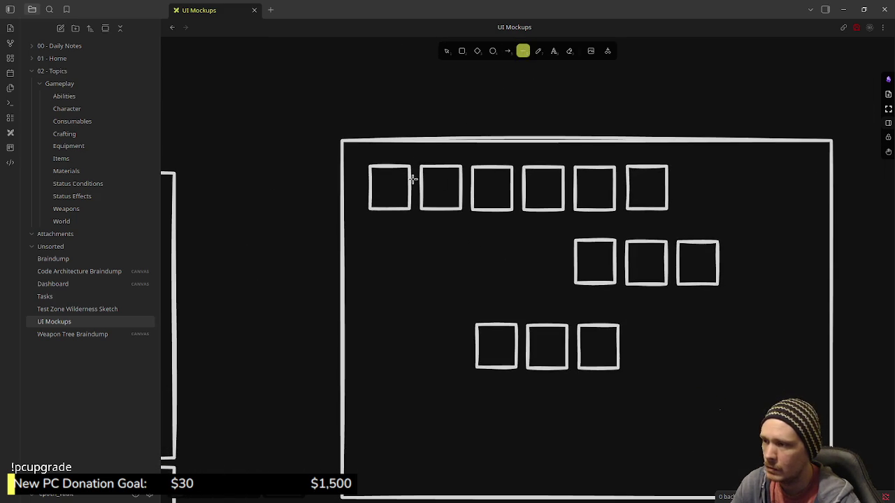
mouse_move(409, 187)
mouse_down()
mouse_move(470, 187)
mouse_move(461, 189)
mouse_up()
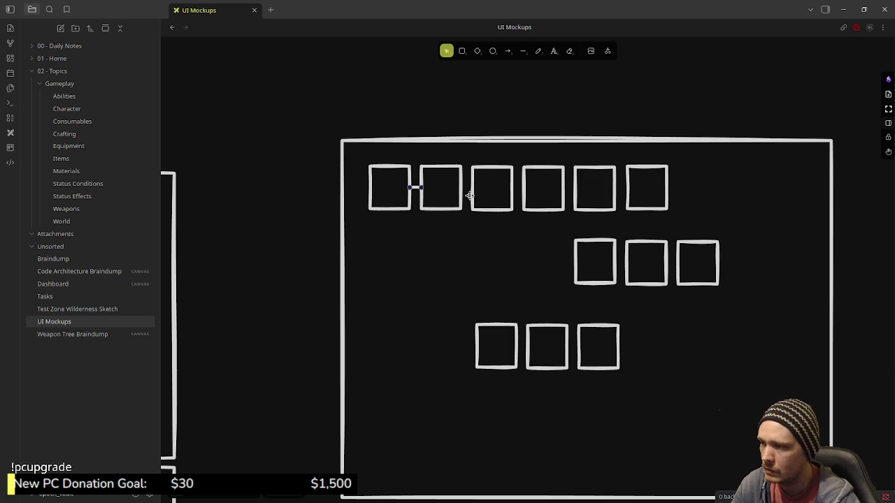
click(523, 51)
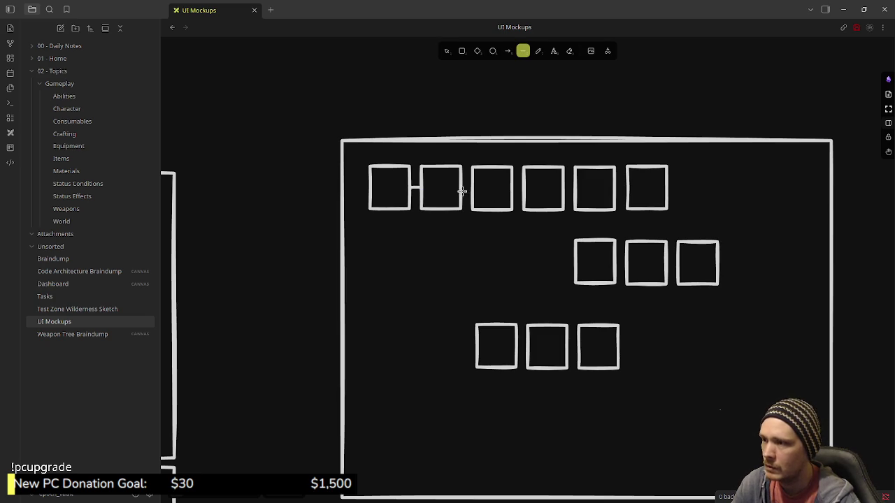
drag(461, 186, 472, 186)
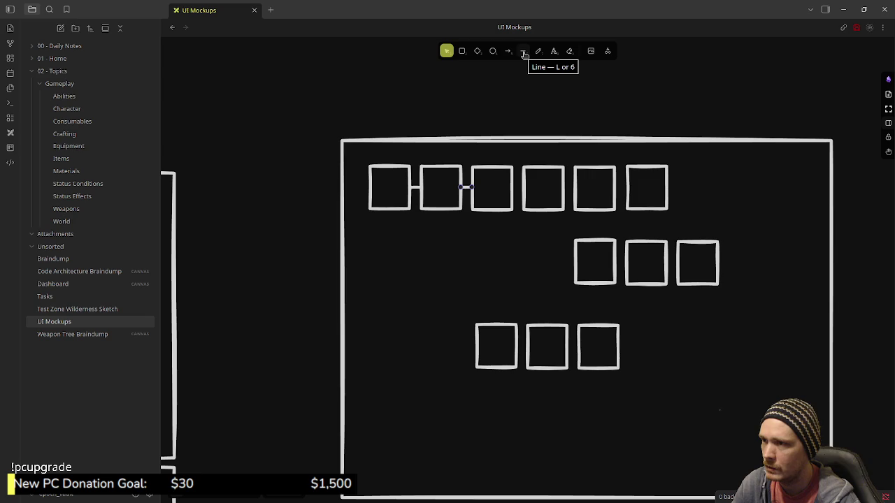
key(l)
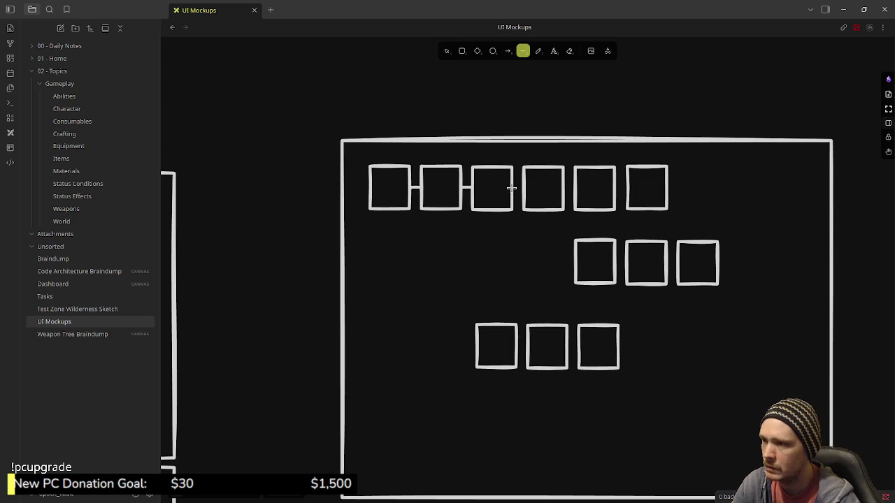
drag(524, 188, 574, 188)
key(l)
key(l)
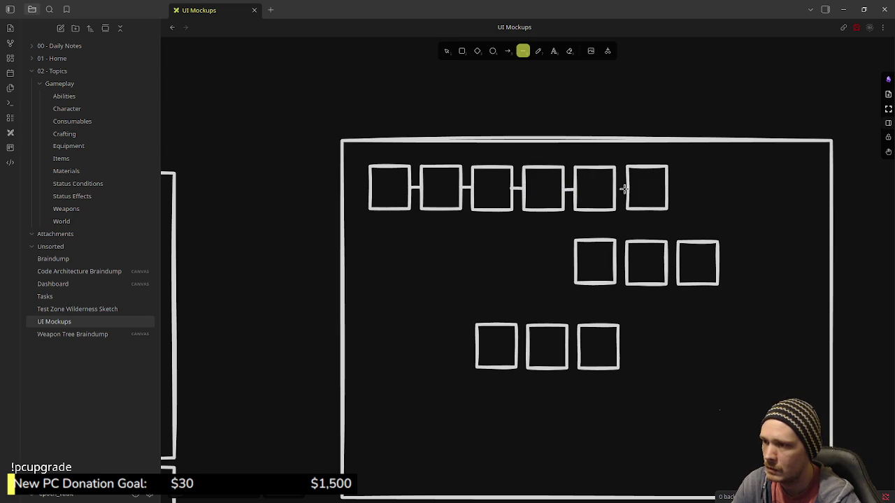
drag(628, 188, 627, 188)
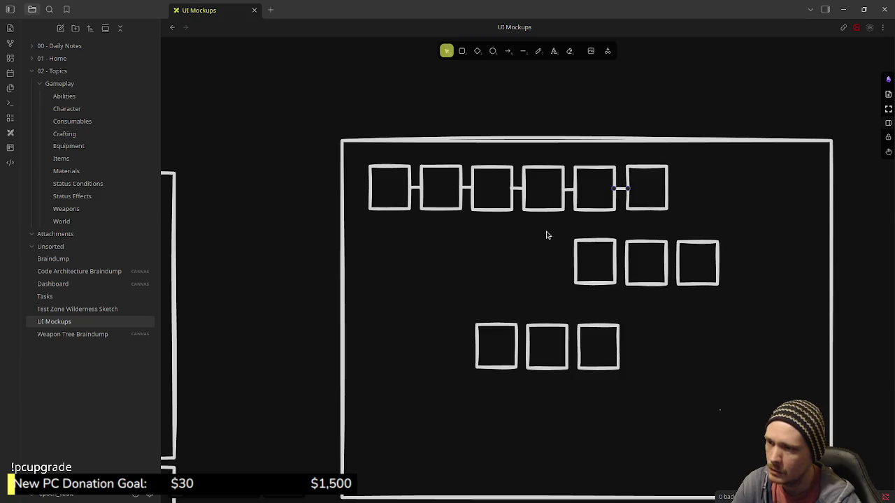
key(l)
mouse_move(542, 210)
mouse_down()
mouse_move(543, 264)
mouse_move(574, 264)
mouse_up()
Finish the elbow into the middle row and draw an elbow from the second top square to the bottom row
key(l)
key(v)
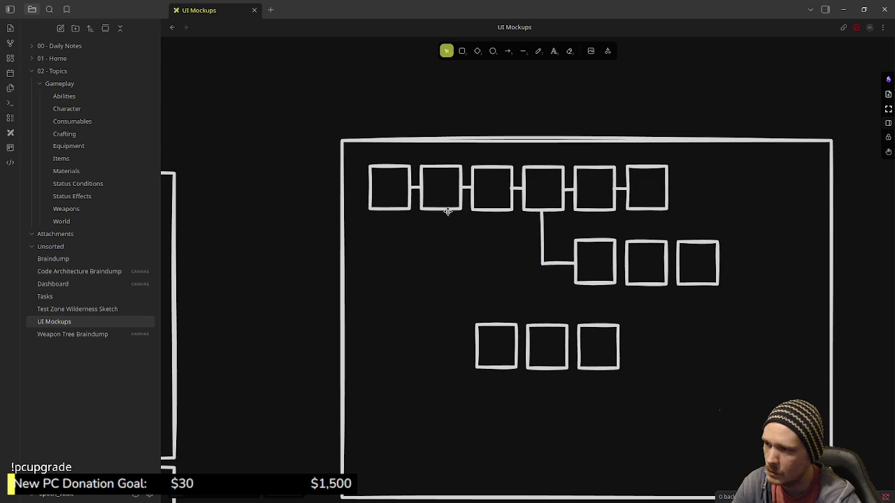
key(l)
mouse_move(440, 208)
mouse_down()
mouse_move(440, 347)
mouse_move(514, 343)
mouse_up()
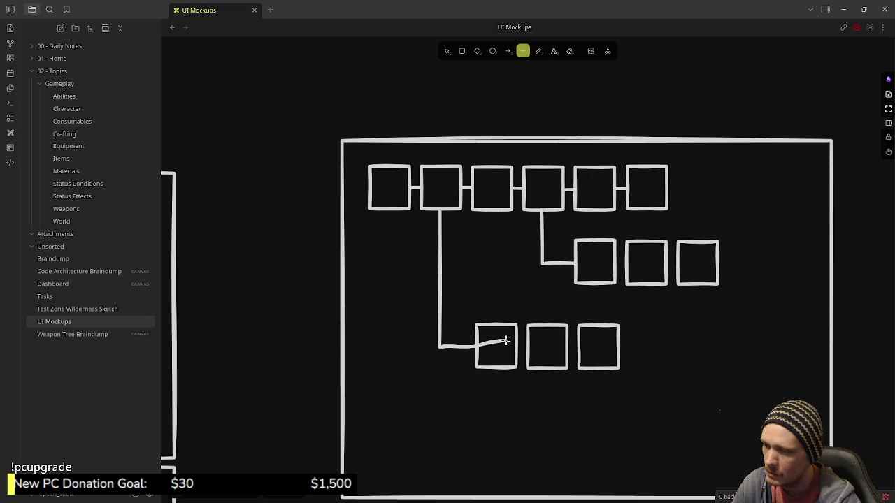
key(Escape)
click(555, 283)
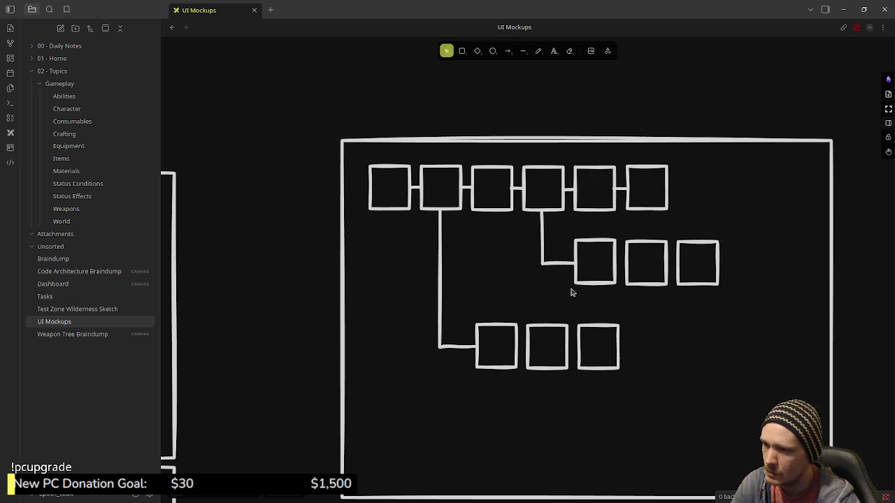
Connect the three middle-row squares and the three bottom-row squares with short lines
key(l)
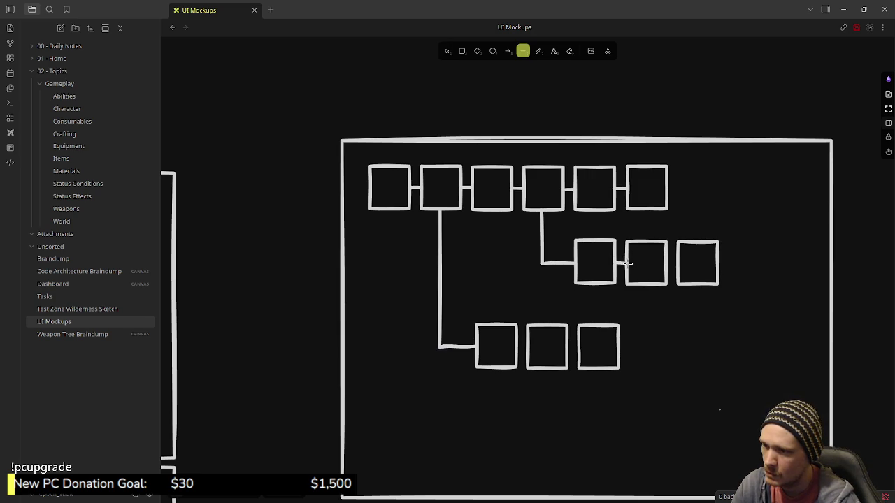
drag(624, 262, 616, 262)
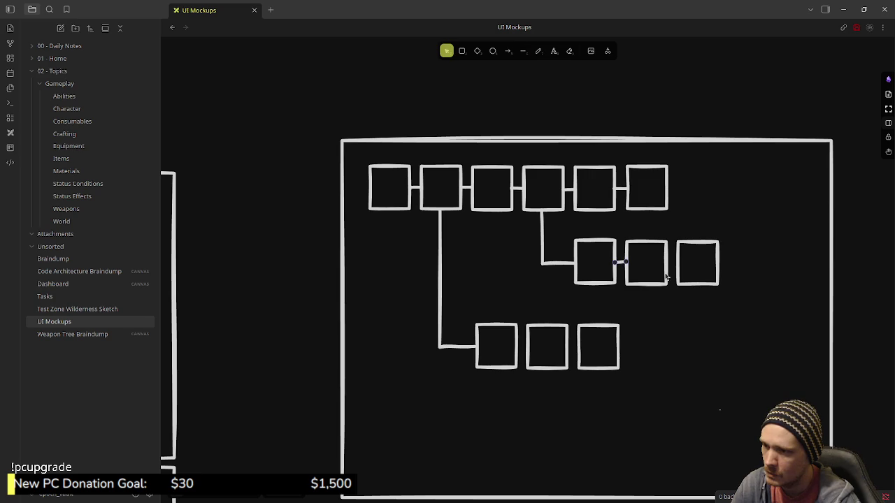
key(l)
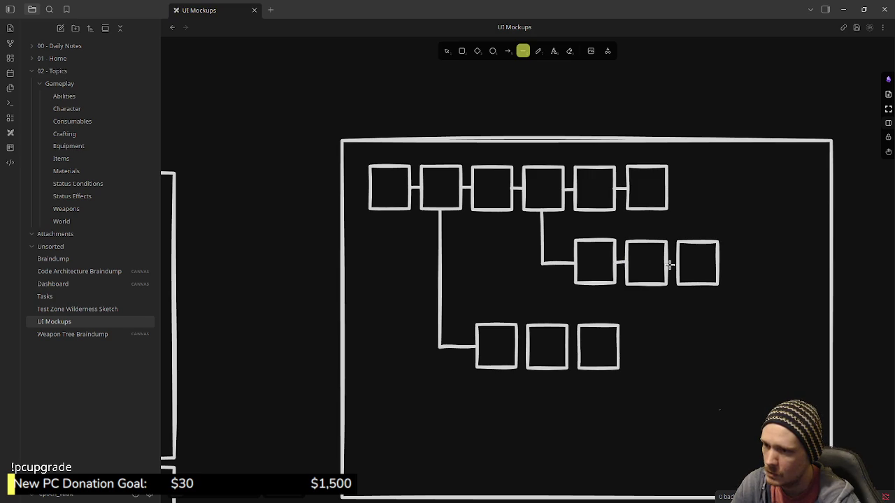
drag(668, 262, 677, 262)
key(l)
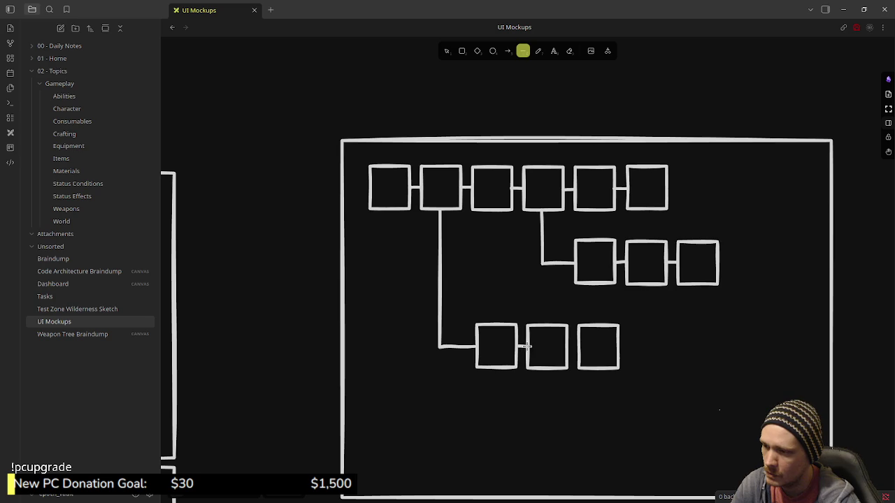
drag(527, 346, 528, 346)
key(l)
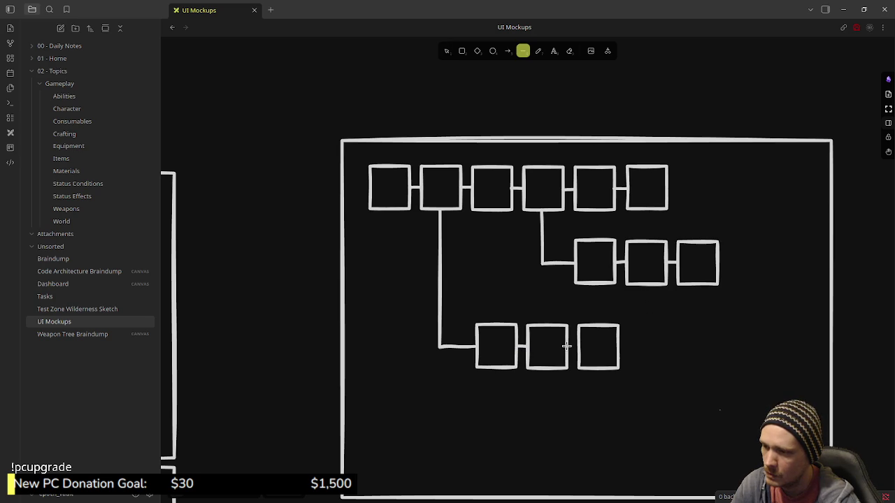
drag(577, 347, 579, 348)
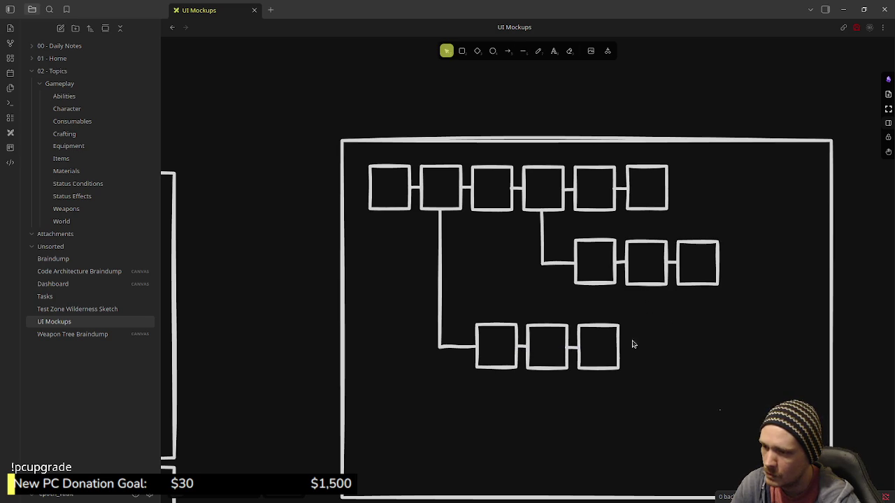
scroll(560, 294, down, 1)
Marquee-select all tree squares and connectors and drag them down-right to centre them in the panel
scroll(570, 277, left, 1)
scroll(552, 265, down, 2)
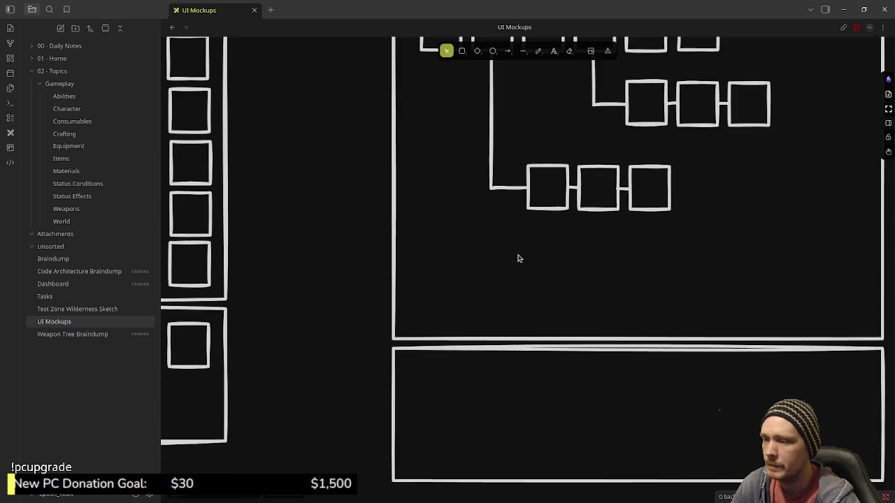
scroll(525, 258, down, 2)
scroll(699, 294, up, 1)
scroll(699, 293, left, 1)
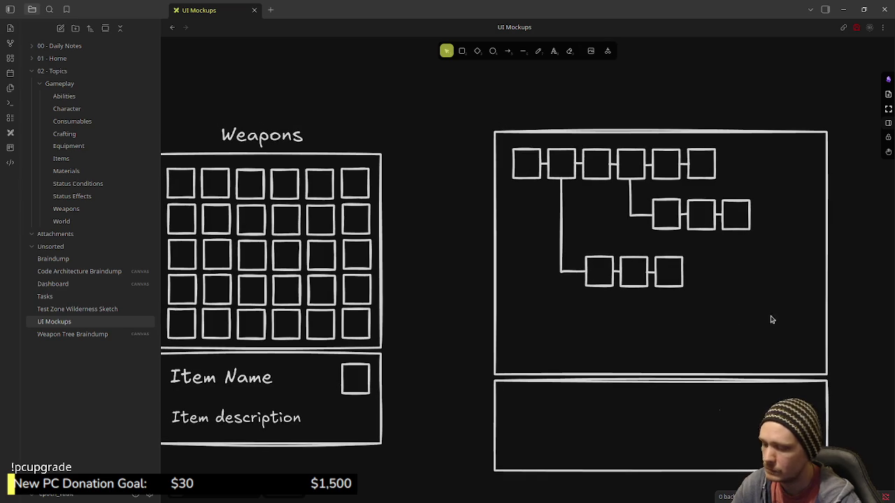
drag(773, 316, 510, 149)
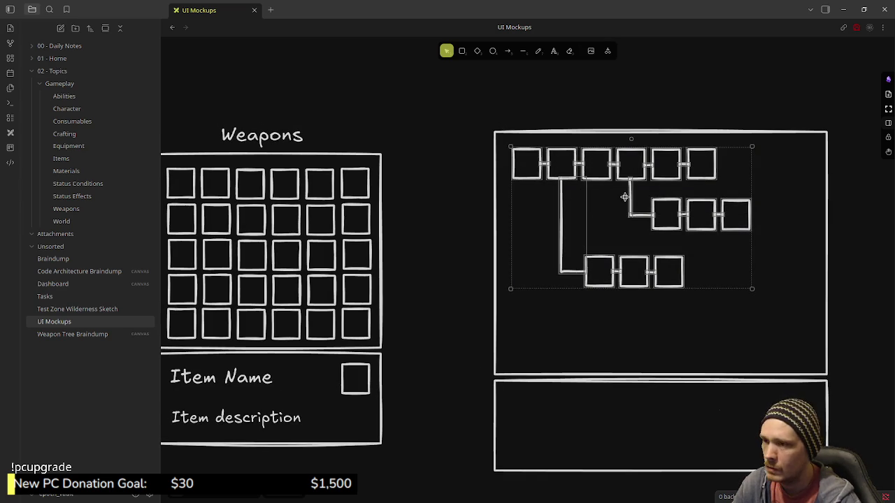
drag(632, 201, 641, 222)
drag(655, 234, 655, 236)
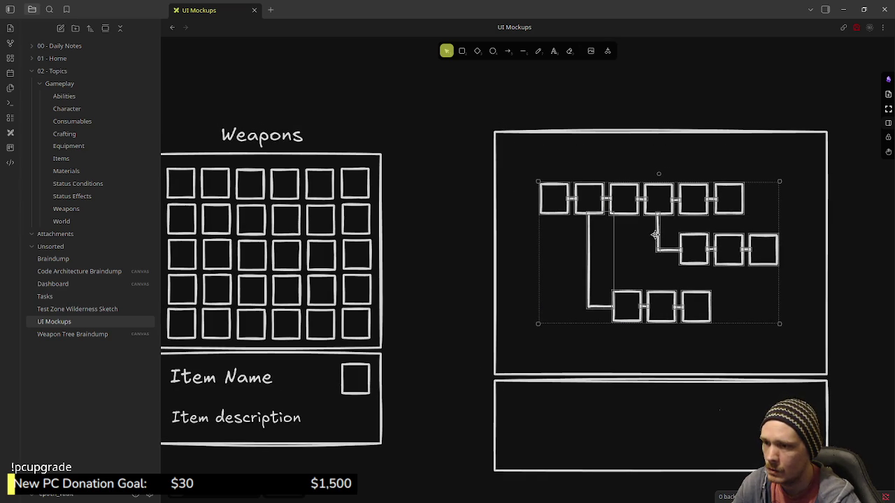
click(633, 185)
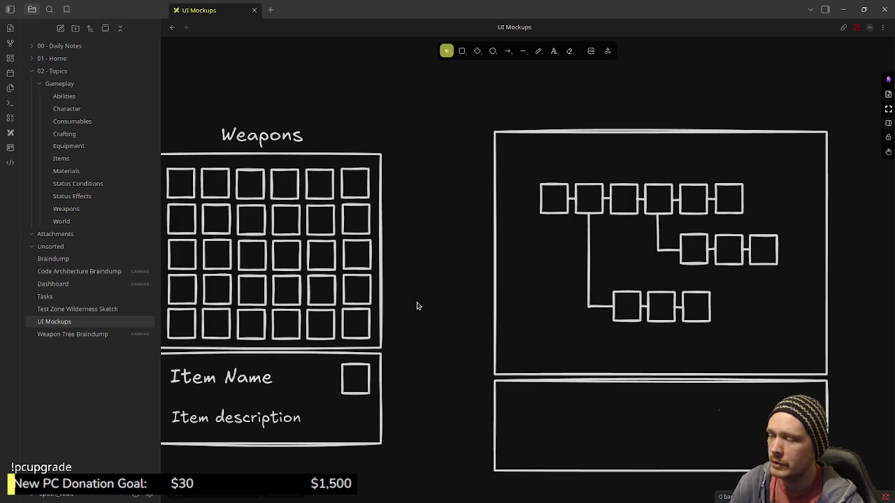
scroll(454, 301, left, 1)
scroll(514, 315, left, 1)
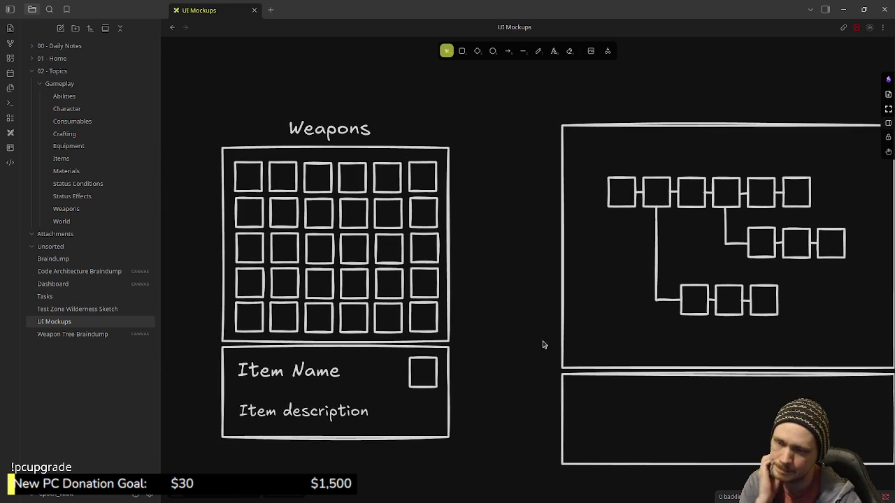
Copy the square beside Item Name into the lower box's bottom-right corner and shorten it into a flat rectangle
drag(545, 346, 492, 321)
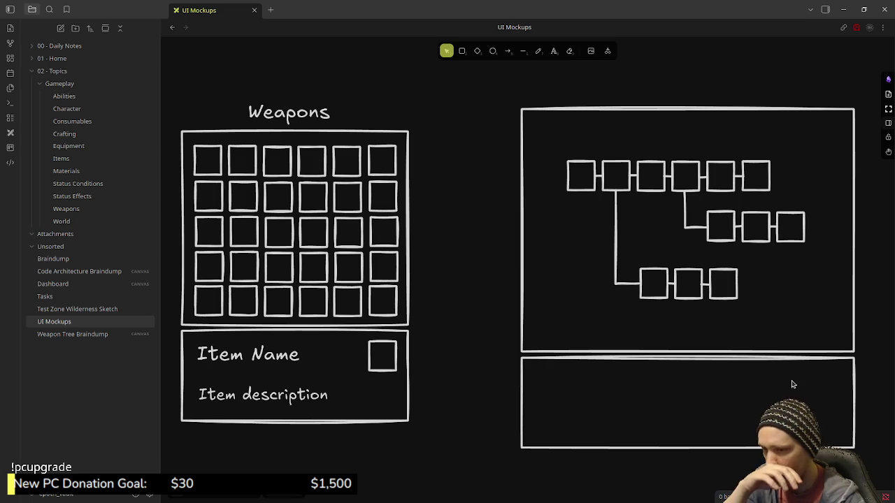
click(396, 352)
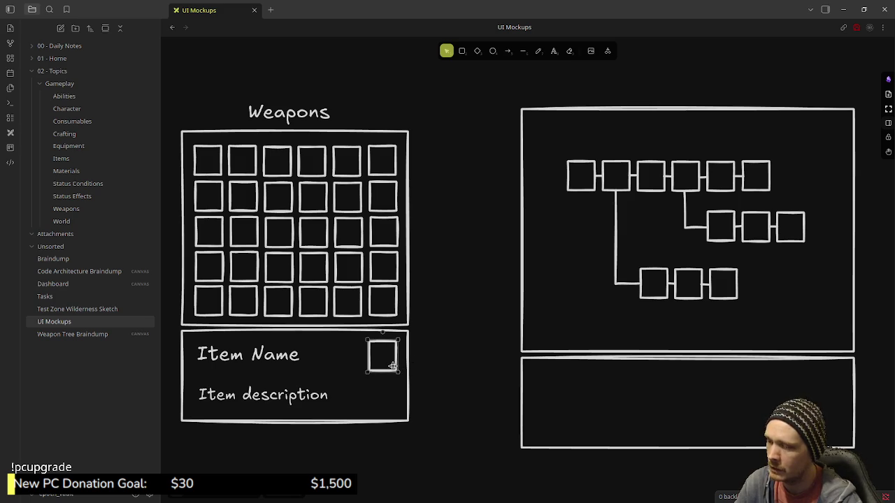
drag(383, 372, 846, 432)
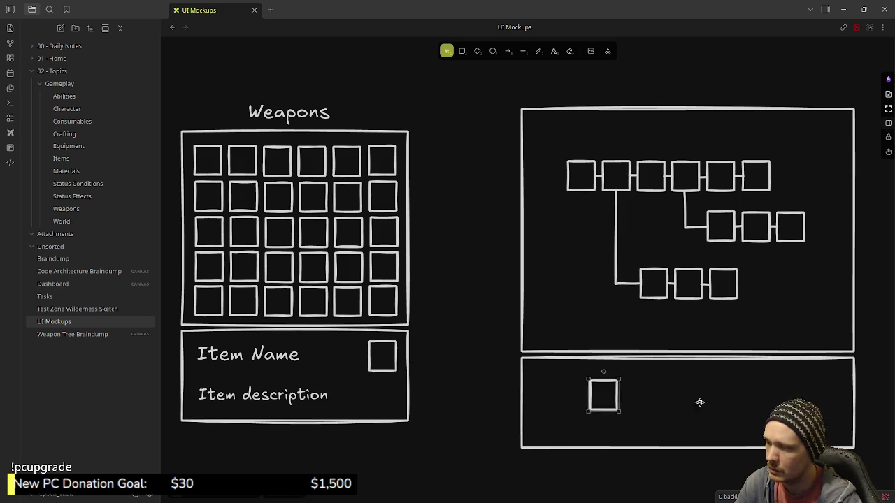
click(756, 404)
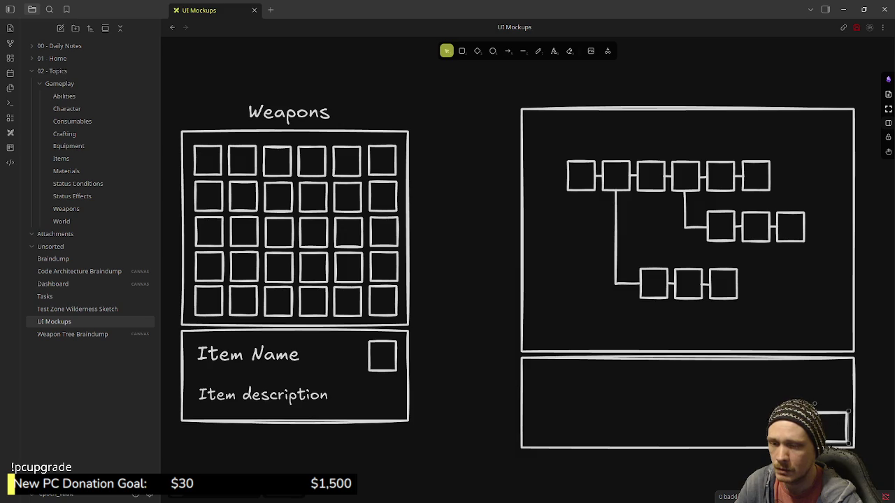
key(Escape)
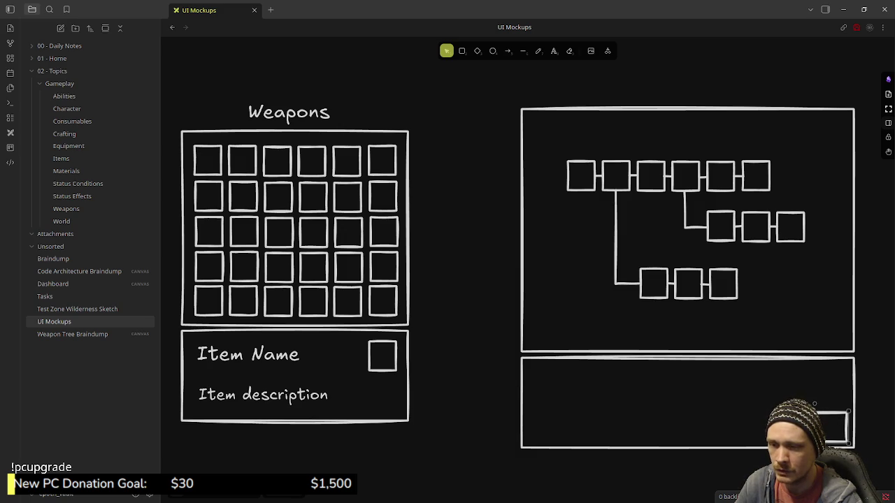
drag(815, 408, 815, 419)
click(750, 408)
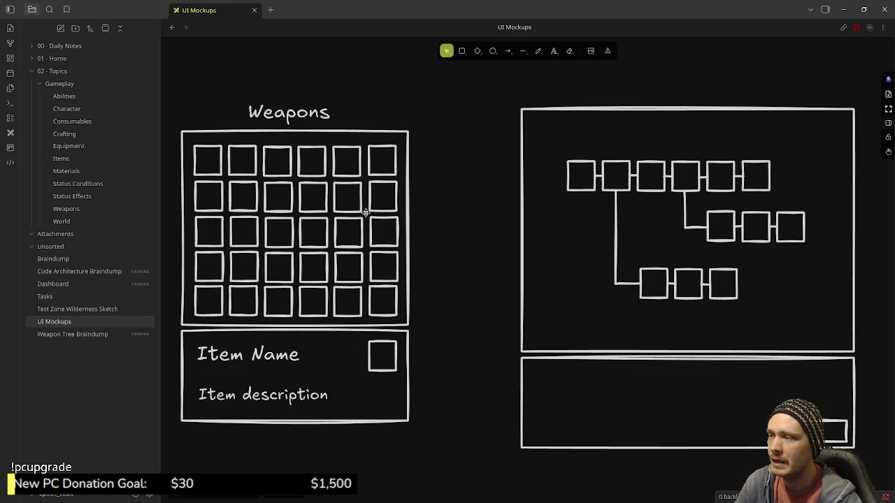
Select the row-2 square in column 3 of the Weapons grid and set its stroke to blue
click(276, 220)
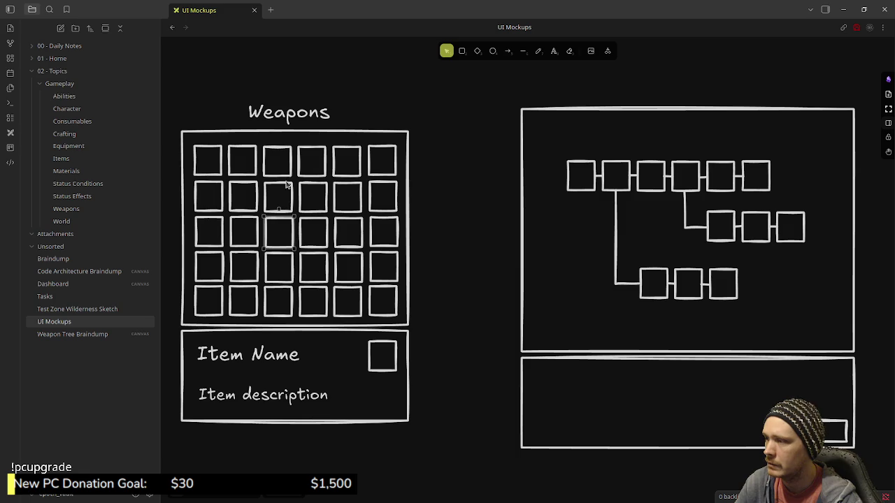
click(275, 168)
click(283, 186)
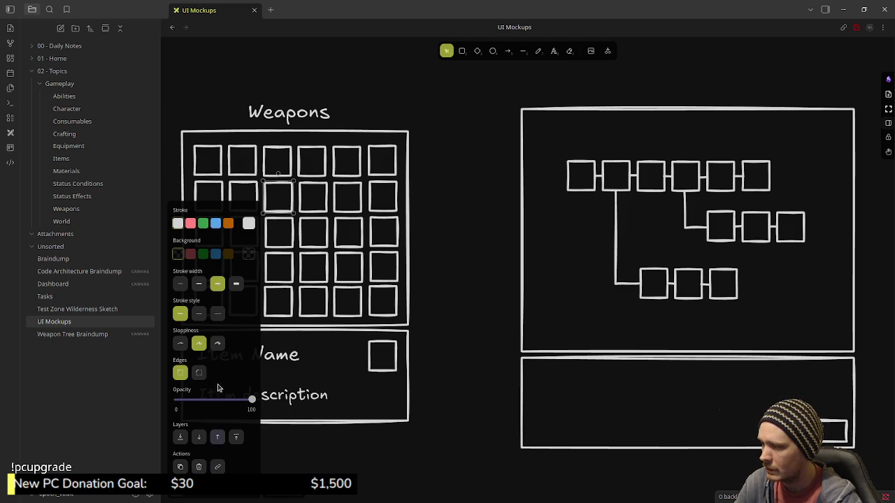
click(215, 225)
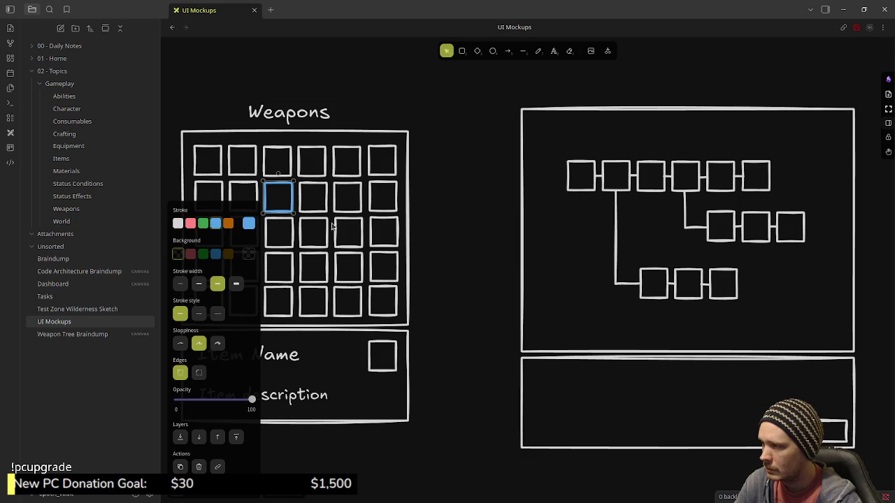
click(468, 209)
scroll(233, 254, down, 5)
Scroll back to the Weapon Upgrade Menu and zoom in on the Weapons grid
scroll(233, 255, down, 1)
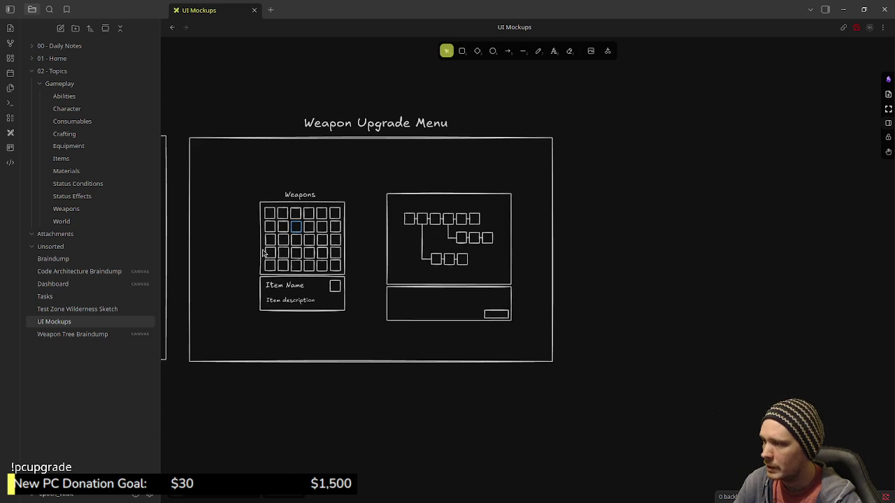
scroll(298, 258, left, 5)
scroll(369, 271, left, 5)
scroll(369, 271, left, 5)
scroll(340, 279, left, 3)
scroll(433, 272, left, 6)
scroll(820, 260, left, 3)
scroll(819, 260, left, 5)
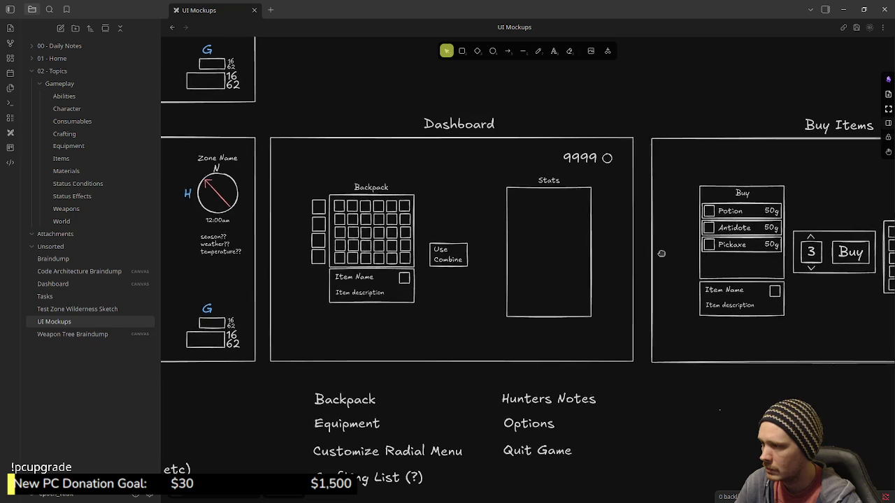
scroll(819, 260, left, 5)
scroll(819, 260, left, 2)
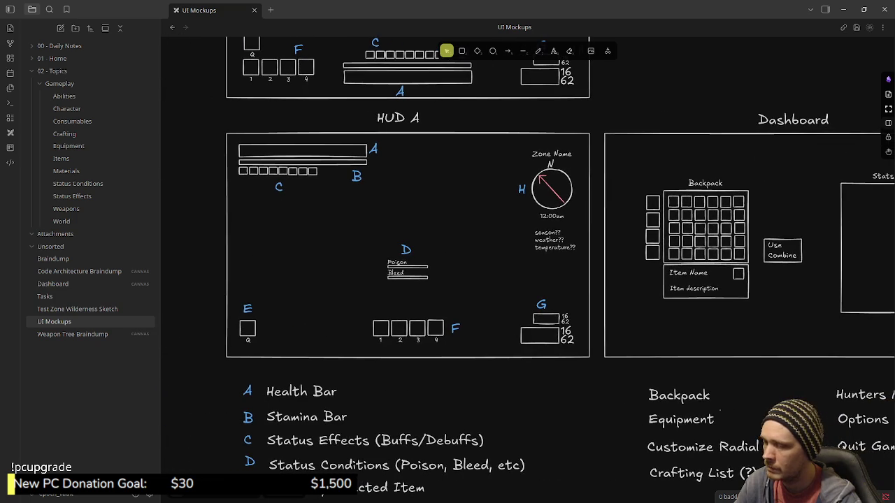
scroll(709, 239, right, 1)
scroll(708, 239, right, 2)
scroll(708, 239, right, 5)
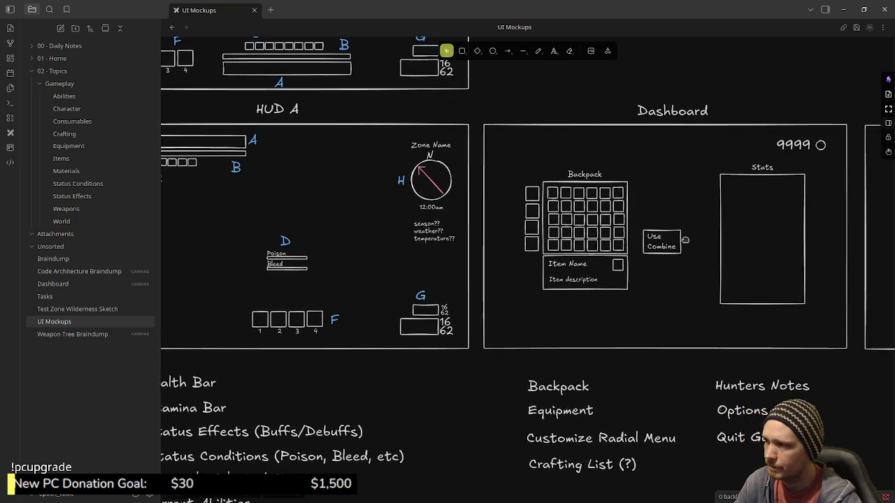
scroll(708, 239, right, 5)
scroll(321, 296, right, 5)
scroll(270, 303, right, 1)
scroll(270, 304, right, 5)
scroll(303, 304, right, 5)
scroll(304, 304, right, 5)
scroll(390, 271, right, 3)
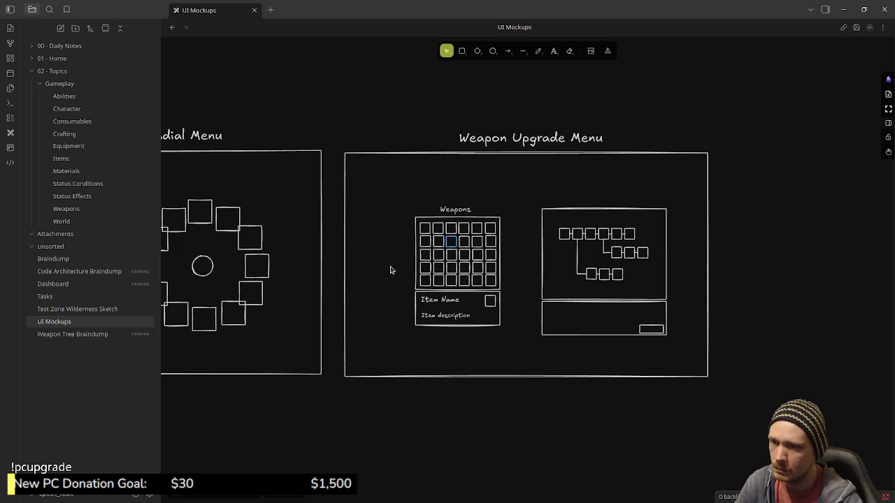
scroll(389, 271, up, 2)
scroll(419, 279, up, 1)
scroll(441, 285, up, 2)
scroll(445, 286, up, 1)
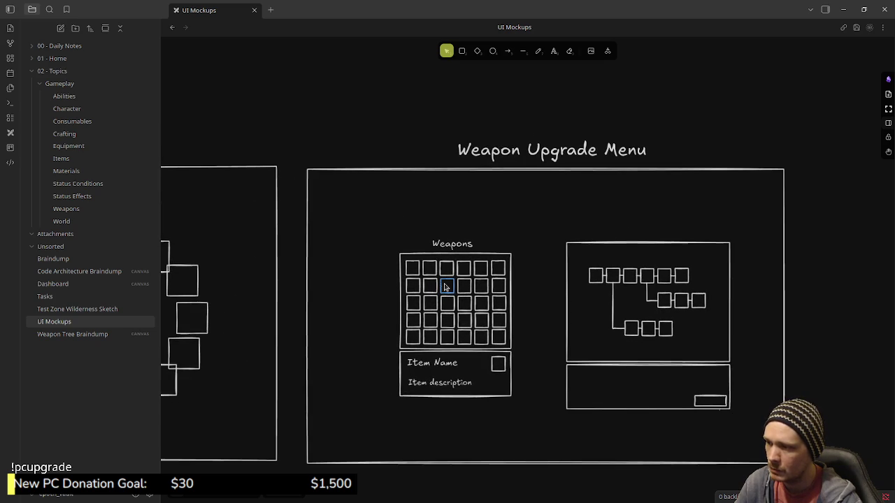
Select the blue-outlined square and try red and green strokes before settling on orange
click(439, 284)
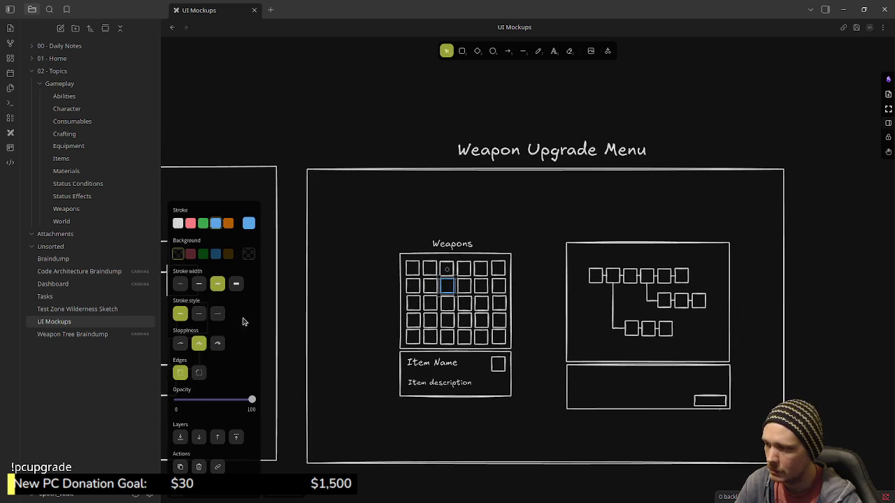
click(190, 223)
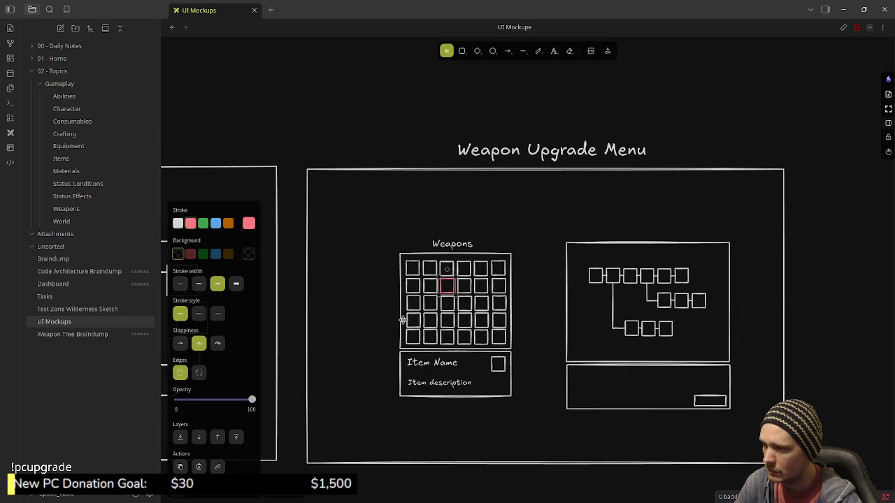
click(203, 223)
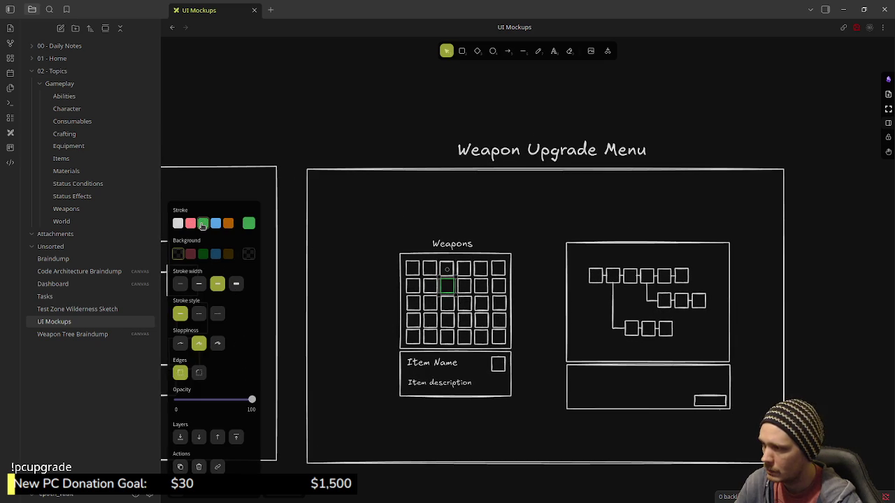
click(228, 223)
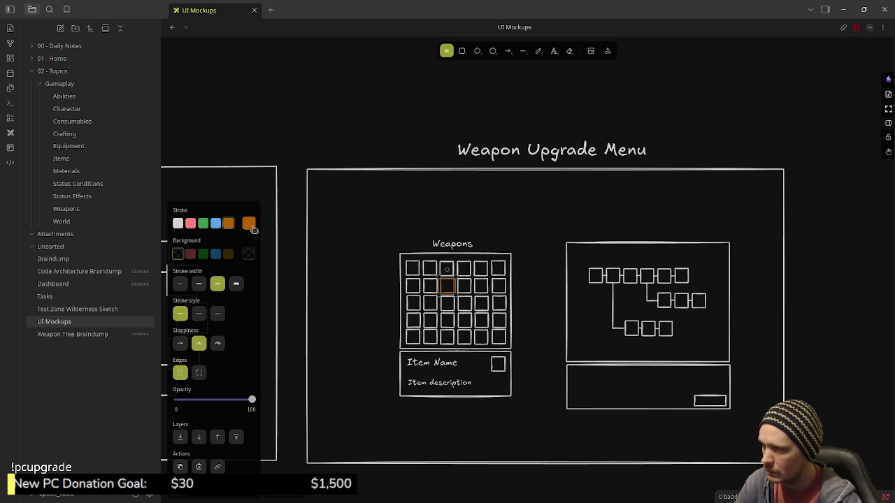
Give the square's outline a custom yellow via the stroke colour picker's hue slider and shade square
click(249, 224)
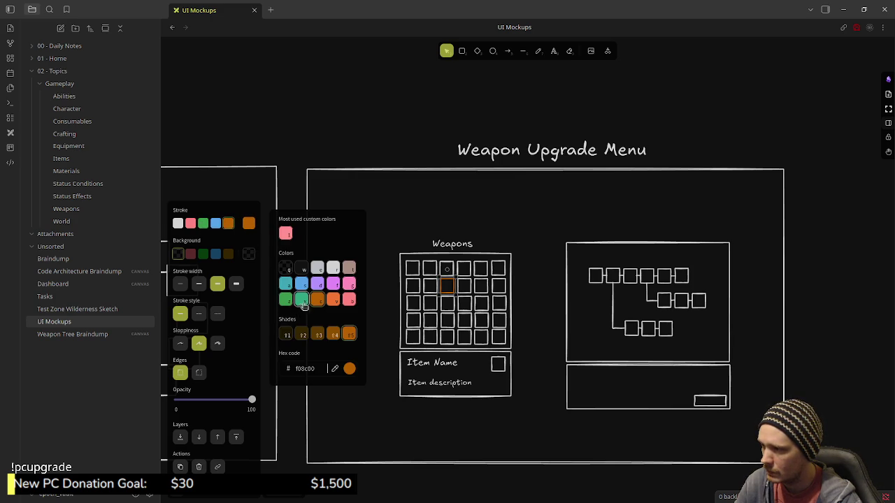
click(349, 369)
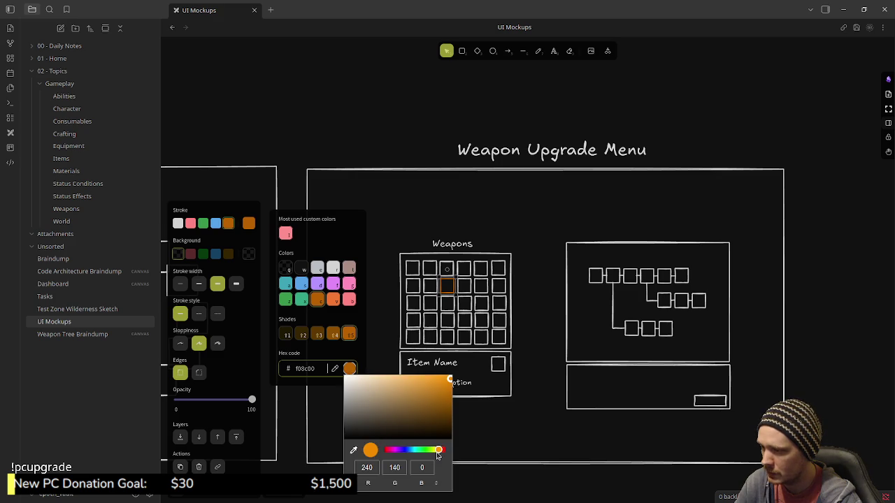
click(435, 451)
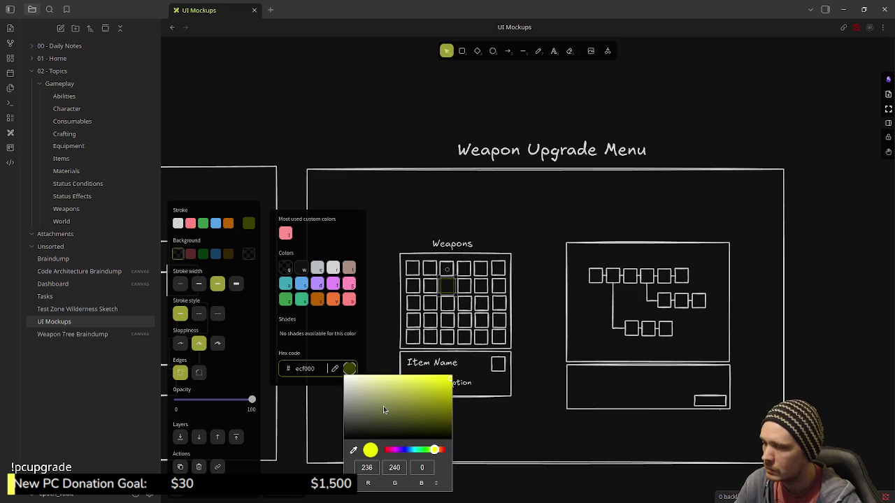
click(409, 385)
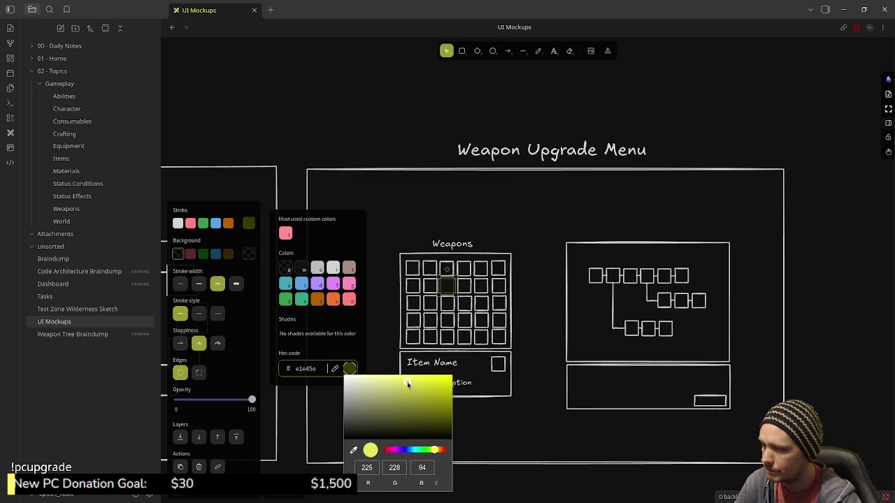
click(344, 348)
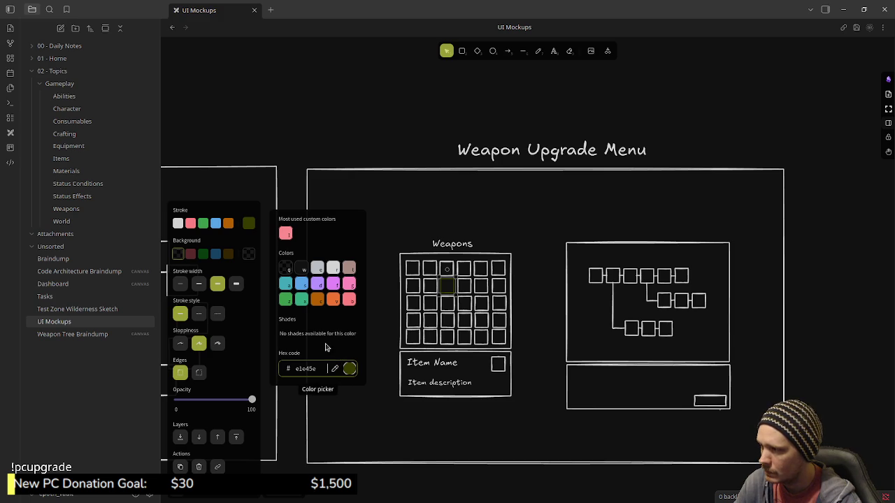
click(350, 368)
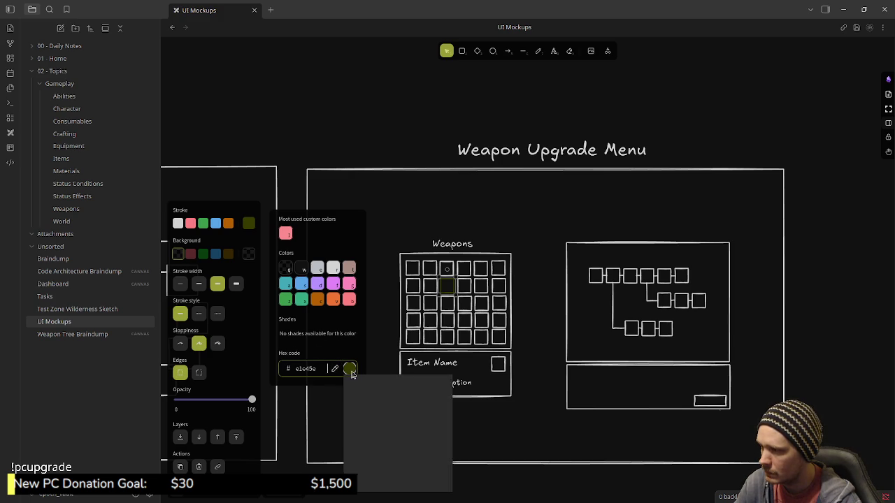
mouse_move(401, 395)
mouse_down()
mouse_move(432, 394)
mouse_move(452, 377)
mouse_move(447, 402)
mouse_move(458, 412)
mouse_move(423, 420)
mouse_move(469, 421)
mouse_move(403, 387)
mouse_move(419, 382)
mouse_up()
Tune the Weapons square's outline in the colour picker to muted olive 6e6f1f
drag(455, 459, 446, 462)
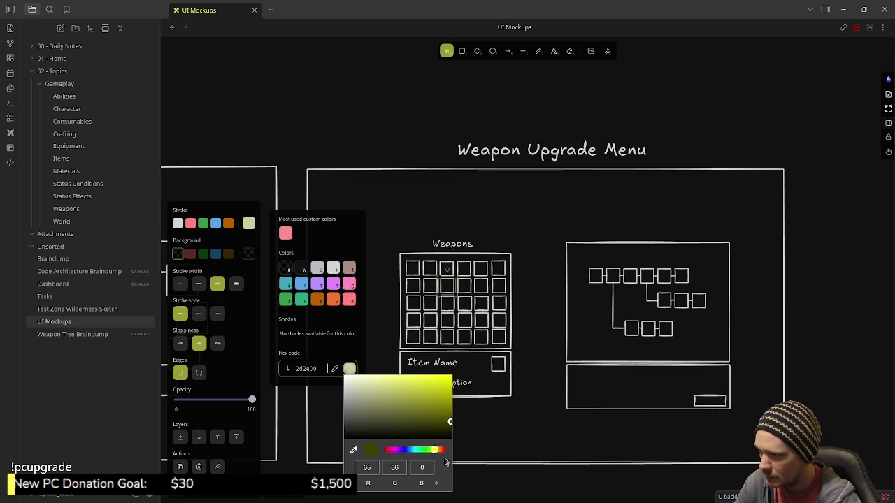
click(443, 430)
mouse_move(443, 430)
mouse_down()
mouse_move(446, 413)
mouse_move(376, 445)
mouse_move(373, 427)
mouse_move(396, 426)
mouse_up()
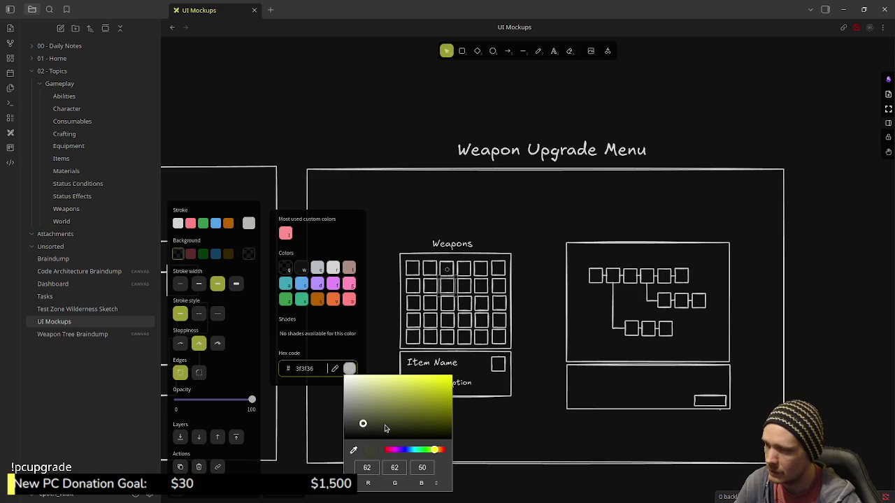
mouse_move(455, 416)
mouse_down()
mouse_move(435, 424)
mouse_move(440, 417)
mouse_up()
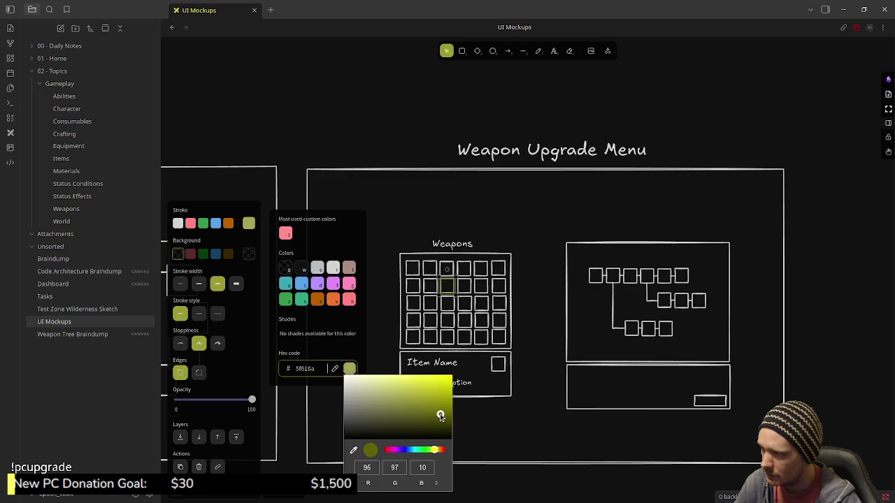
mouse_move(440, 417)
mouse_down()
mouse_move(451, 412)
mouse_move(422, 399)
mouse_move(421, 427)
mouse_move(421, 413)
mouse_up()
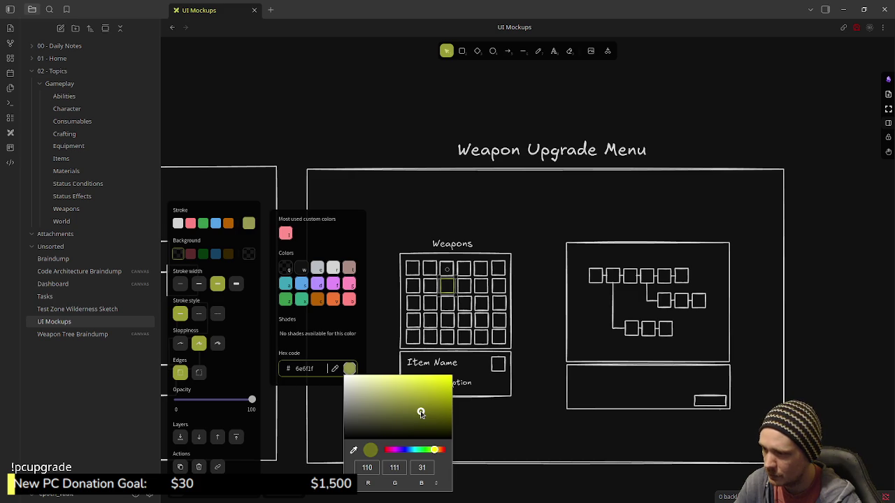
click(335, 368)
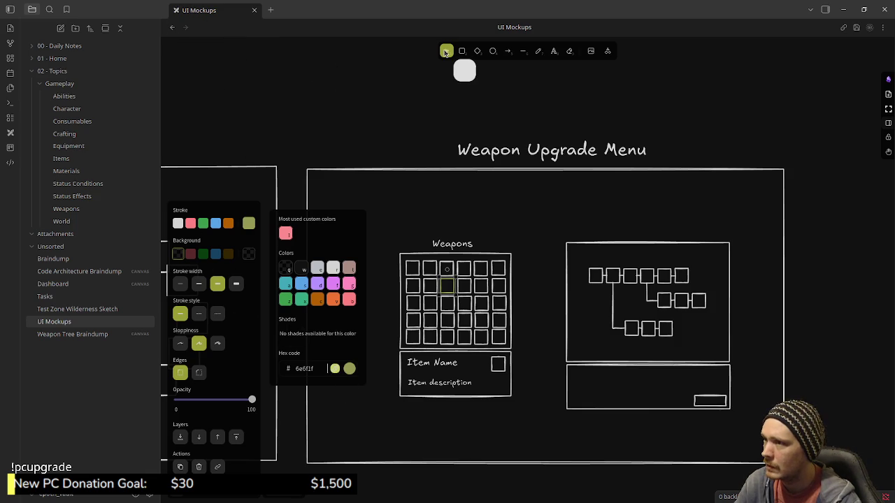
click(335, 369)
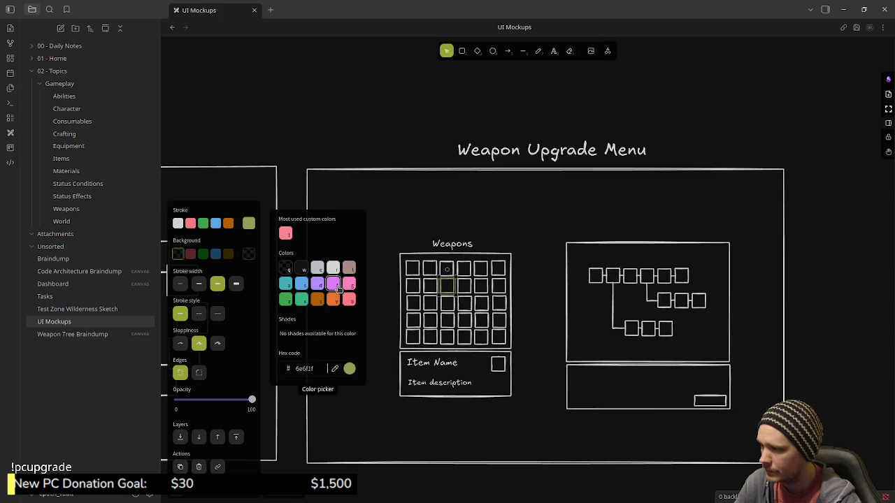
Revert the Weapons square's outline to orange, deselect it, and zoom into the Weapon Upgrade Menu
key(v)
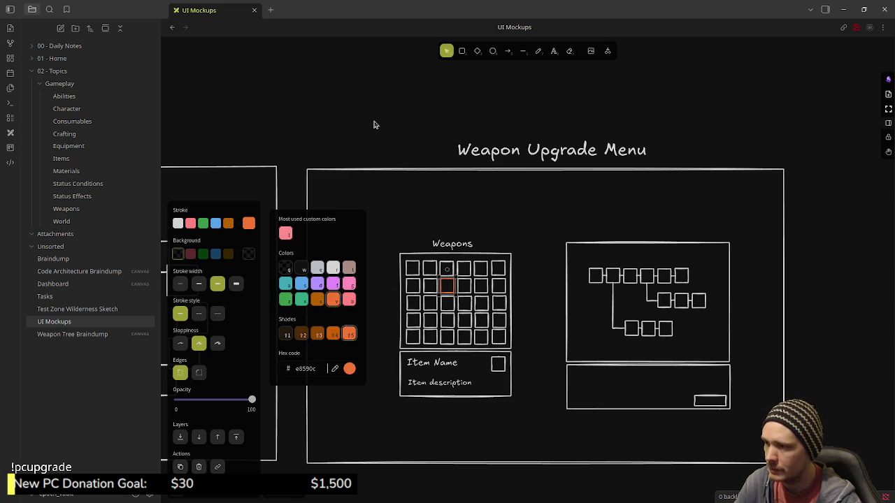
click(374, 124)
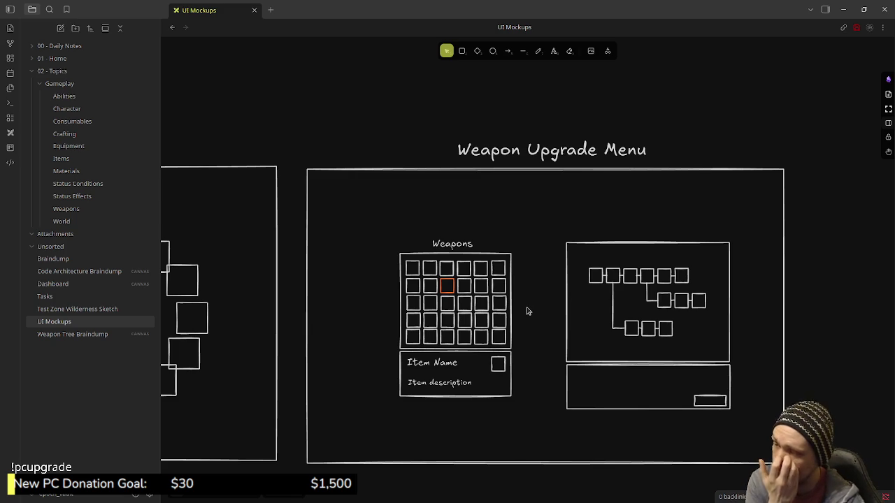
scroll(526, 337, up, 1)
scroll(534, 336, up, 1)
scroll(536, 336, up, 1)
scroll(531, 321, up, 1)
scroll(523, 311, right, 2)
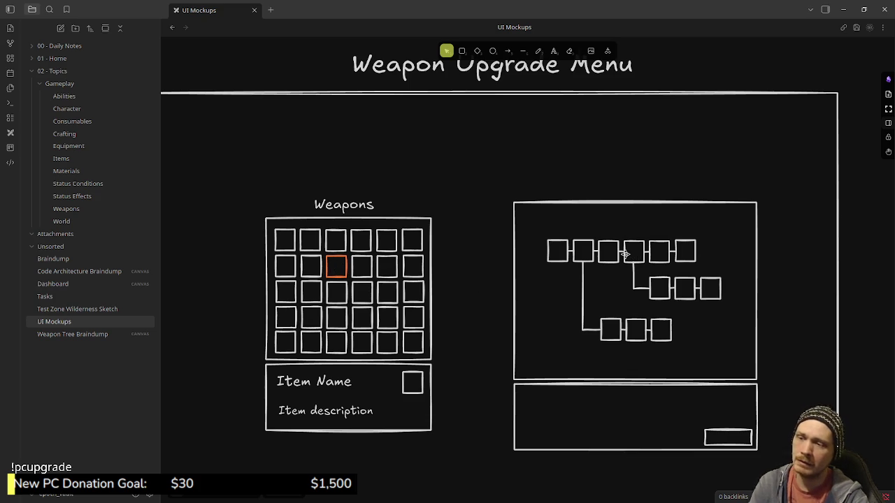
Select the fourth box in the upgrade tree's top row
click(632, 288)
Change the fourth top-row box's outline to orange and deselect it
click(643, 263)
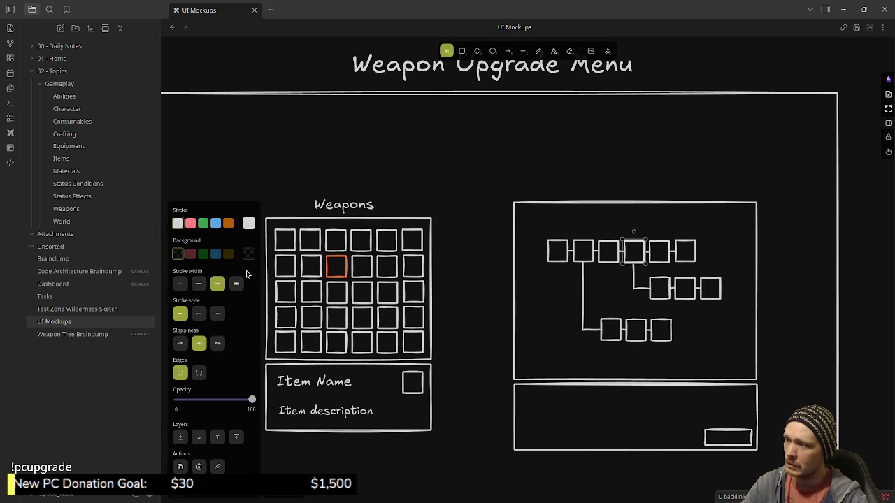
click(249, 223)
click(336, 305)
click(533, 324)
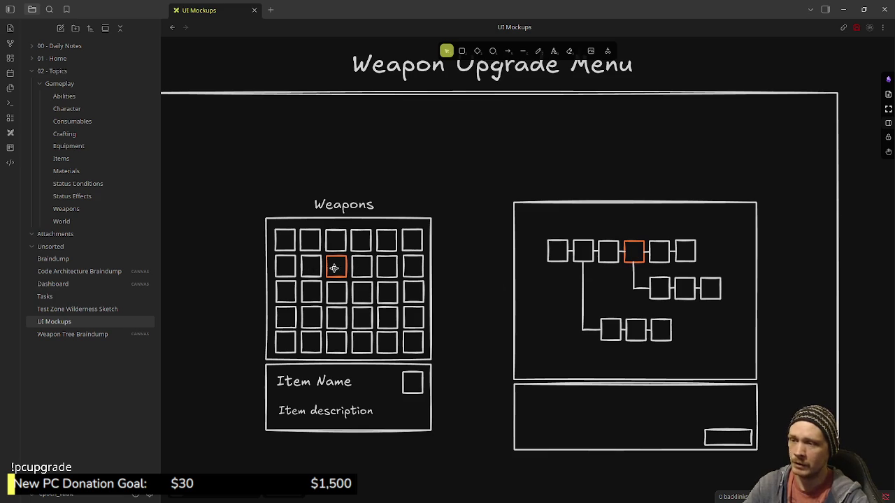
Select each top-row box in turn to compare its outline with the orange one
click(550, 249)
click(584, 243)
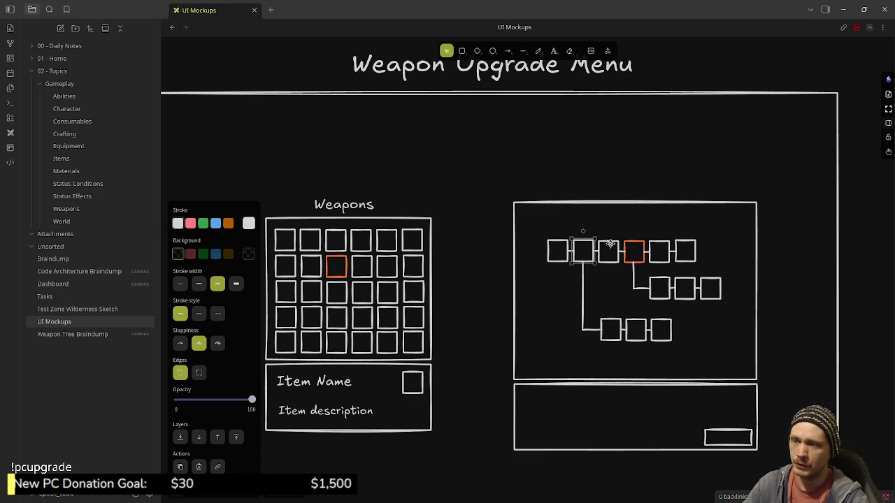
click(611, 244)
click(639, 245)
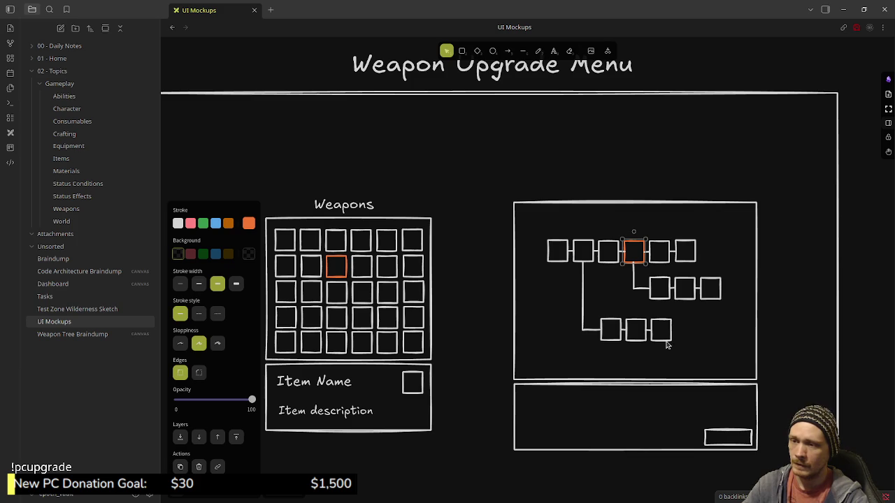
click(554, 242)
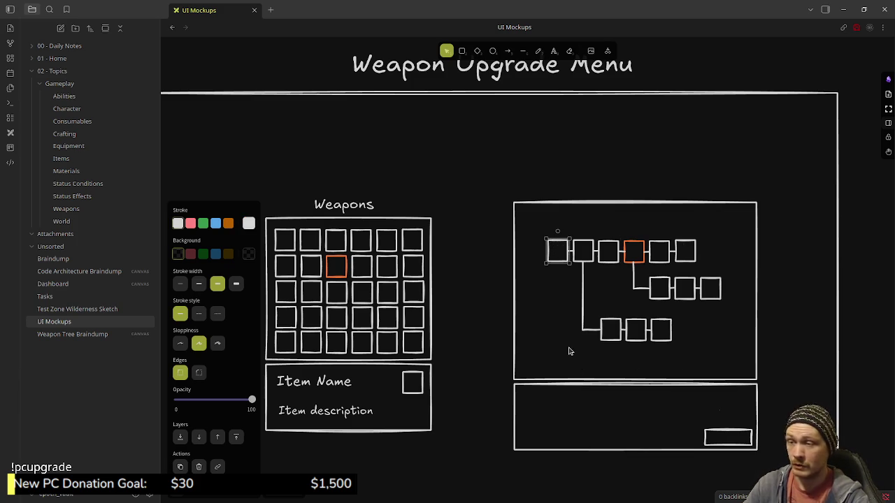
click(635, 243)
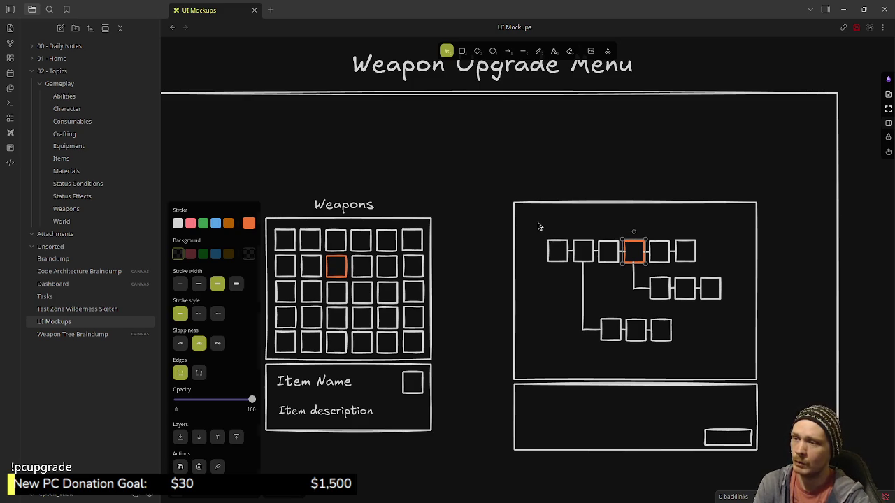
drag(532, 222, 740, 368)
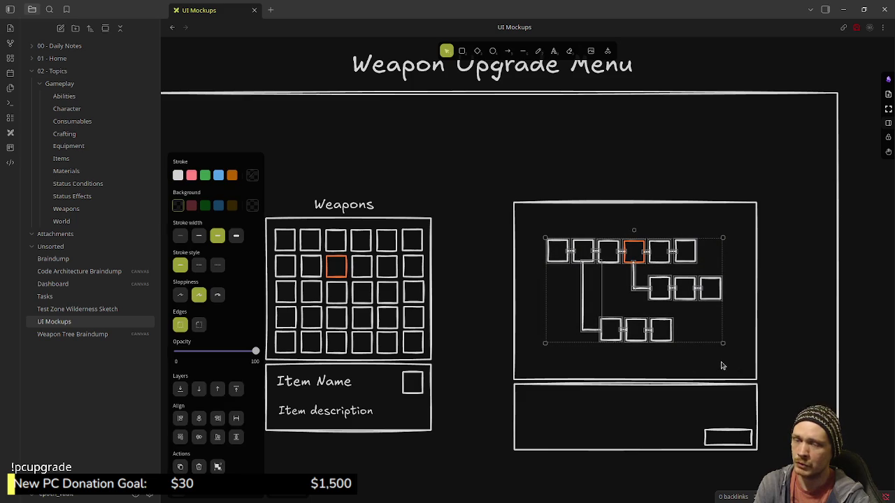
click(769, 345)
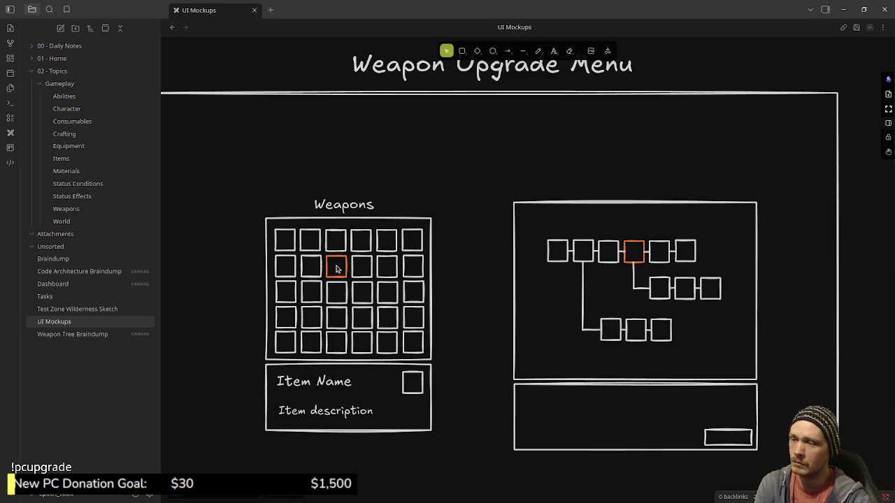
click(636, 246)
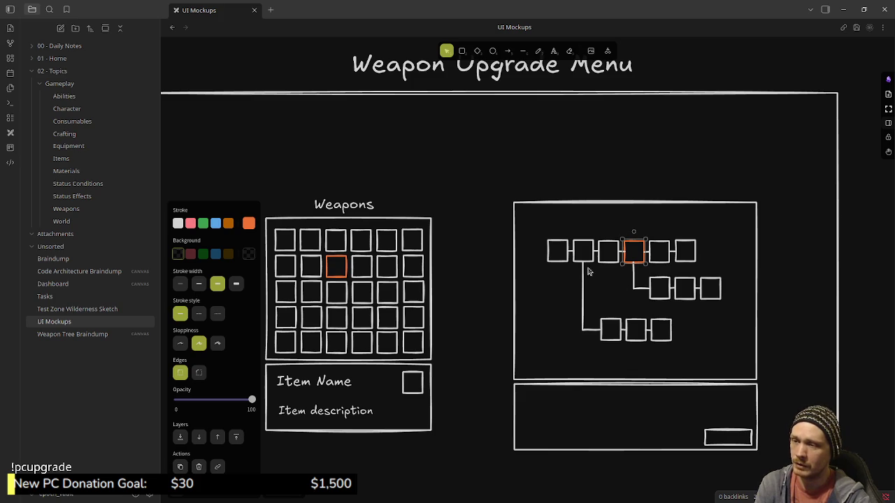
click(537, 222)
mouse_move(505, 184)
mouse_down()
mouse_move(598, 278)
mouse_move(771, 387)
mouse_up()
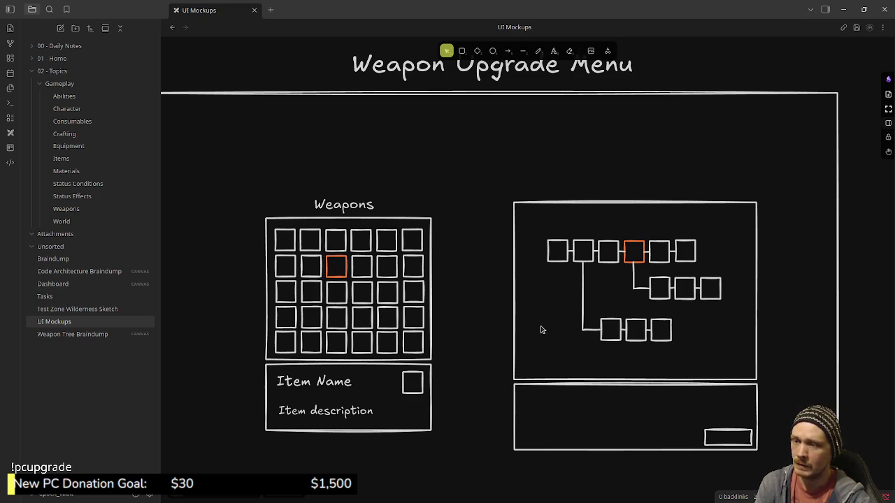
click(667, 258)
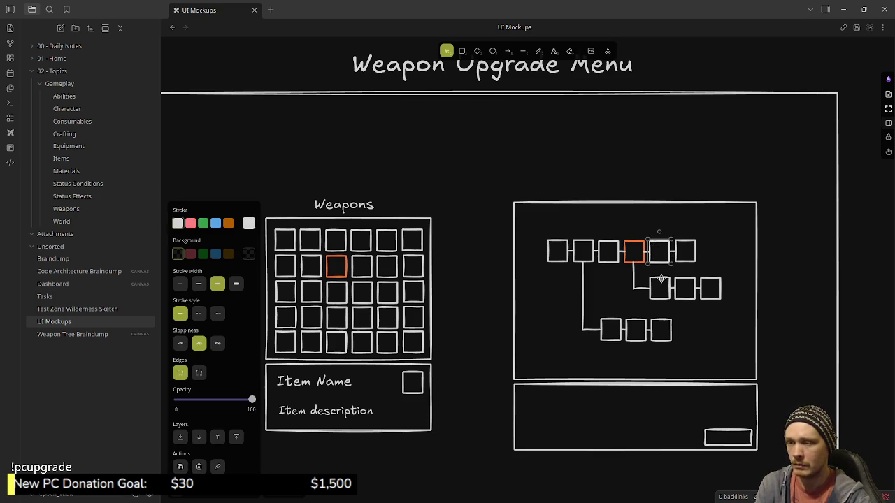
click(660, 279)
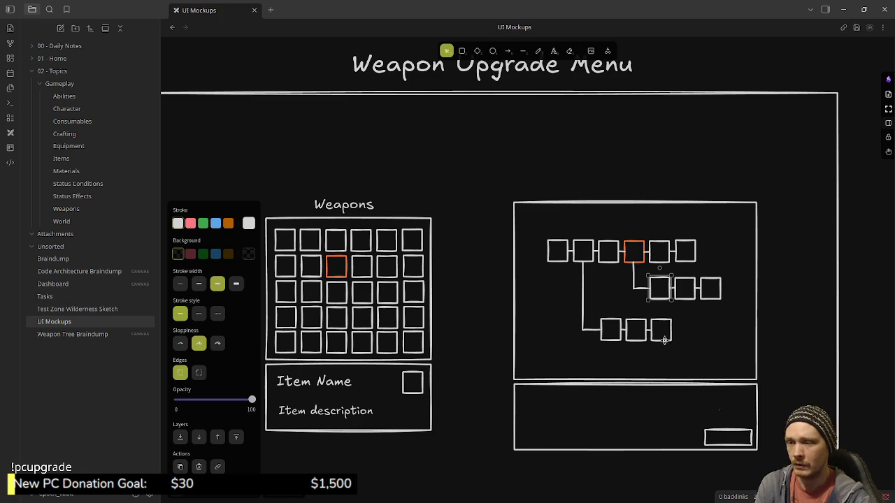
click(657, 239)
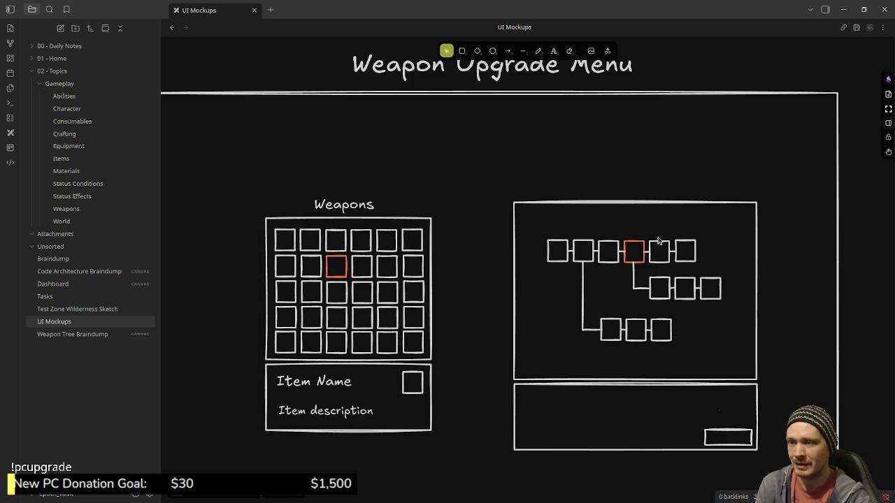
click(657, 241)
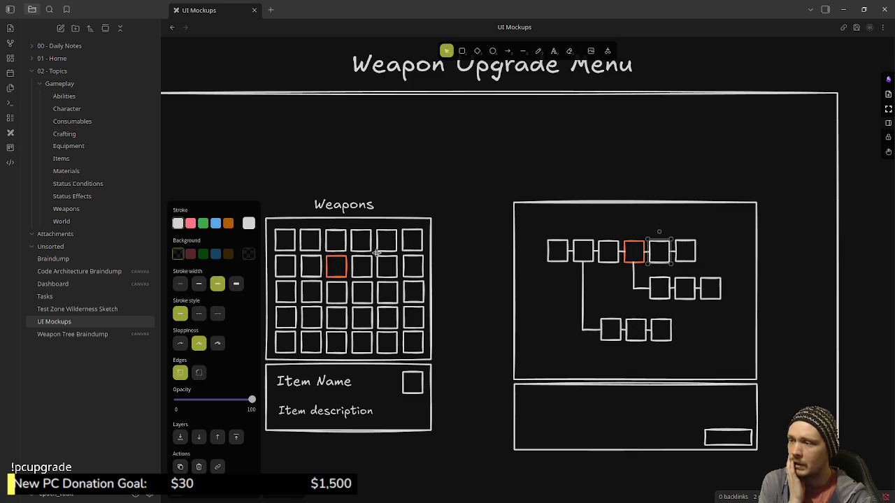
click(657, 283)
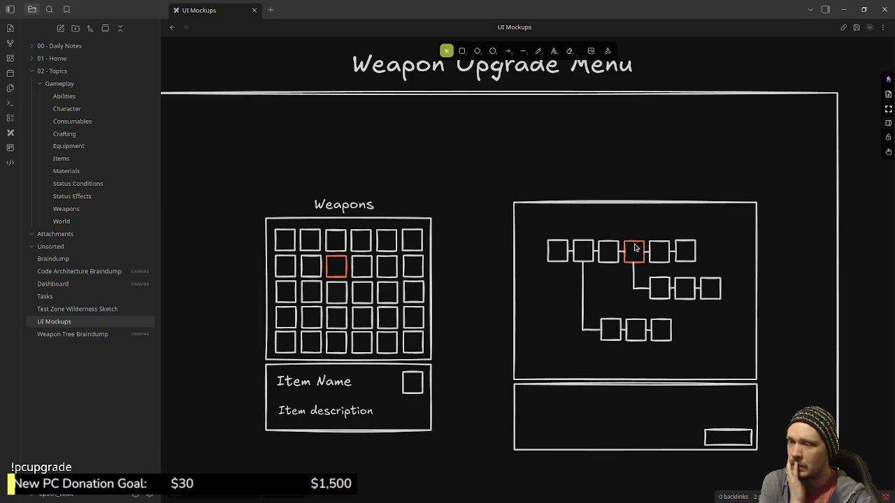
click(659, 246)
click(663, 280)
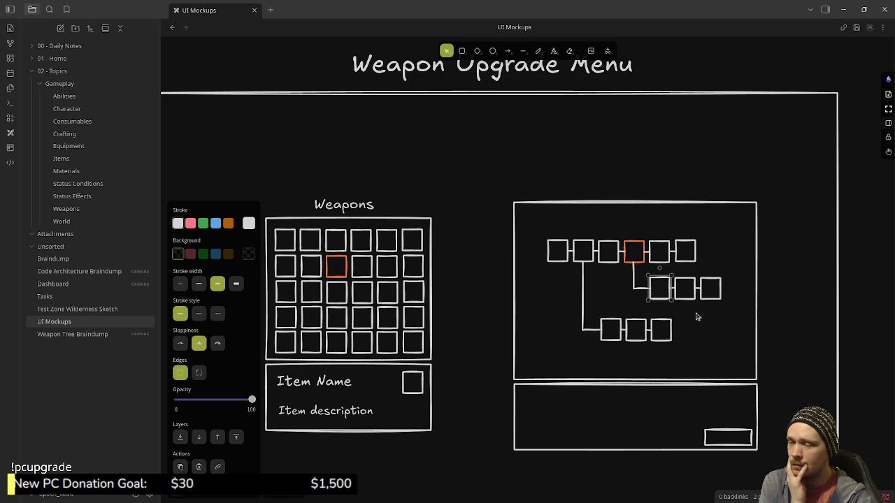
key(Escape)
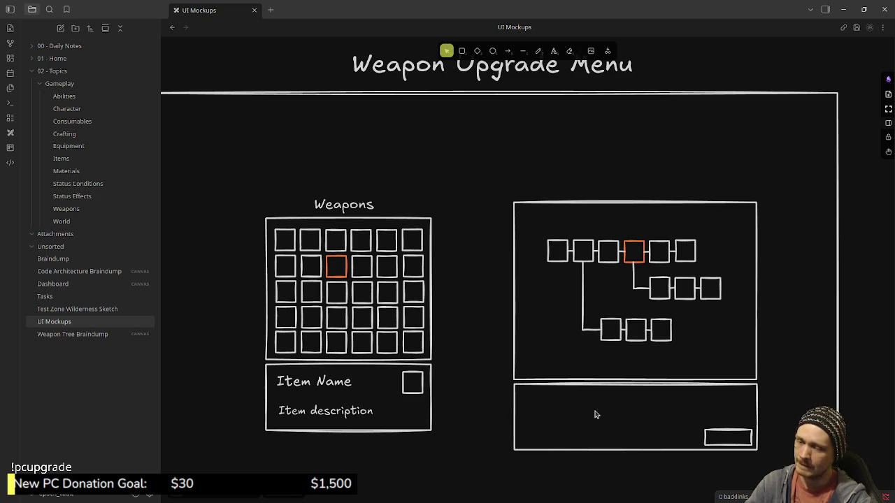
click(662, 280)
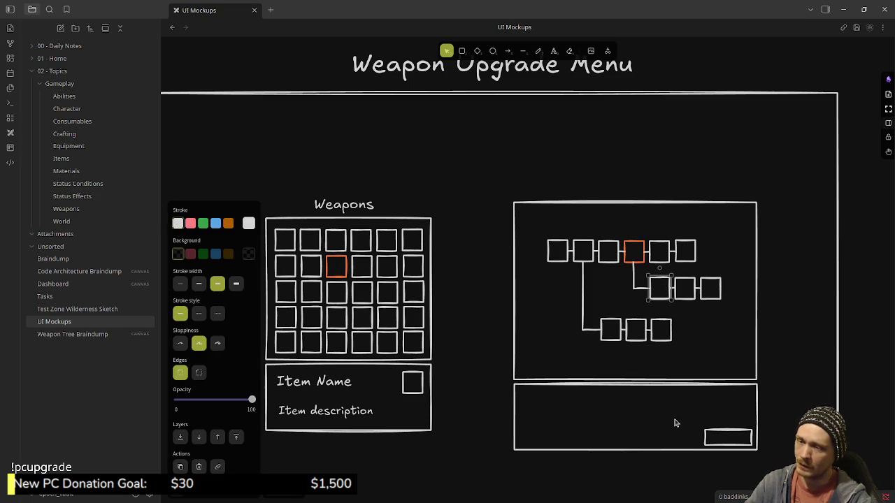
Change the middle-branch box's outline to violet #6741d9 and deselect it
click(249, 224)
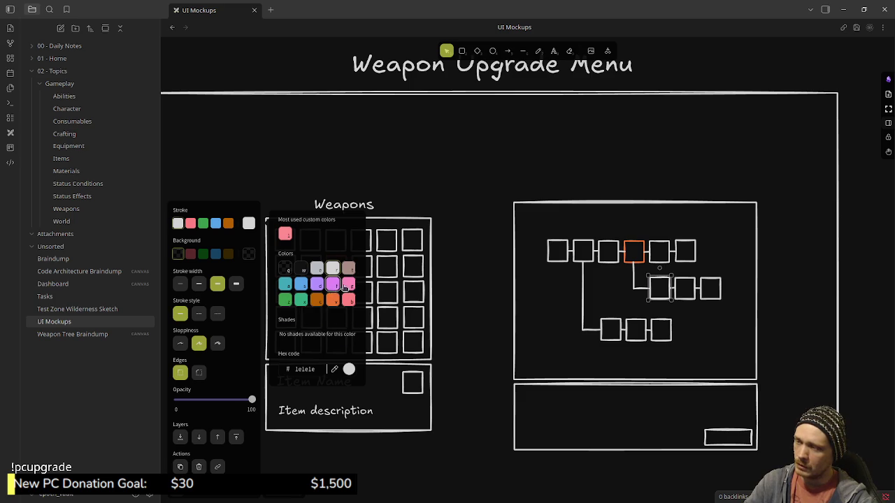
click(316, 283)
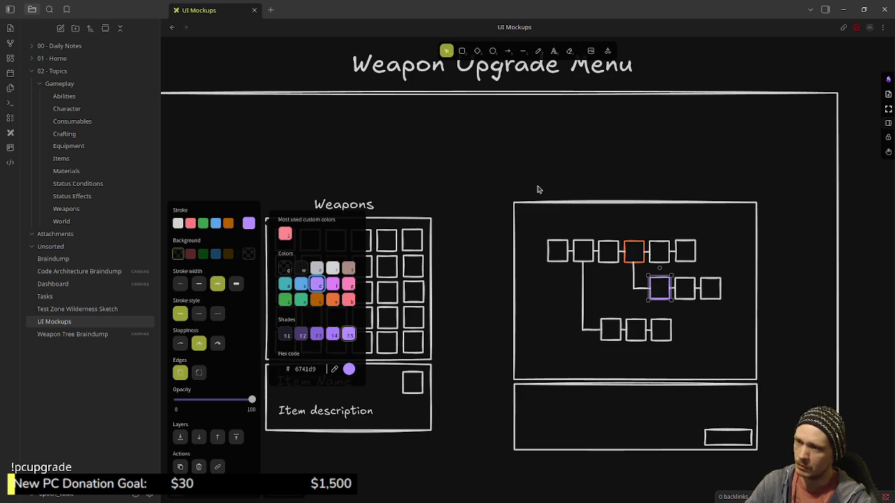
click(536, 314)
key(d)
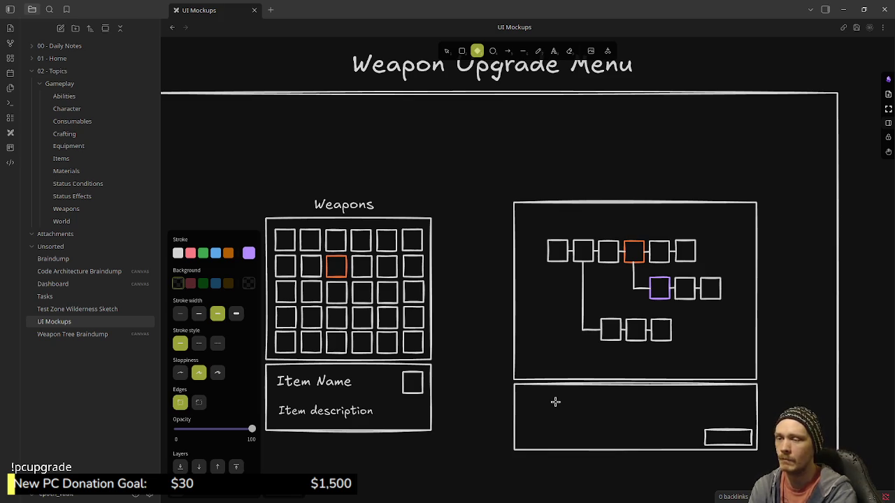
drag(534, 221, 692, 350)
key(Delete)
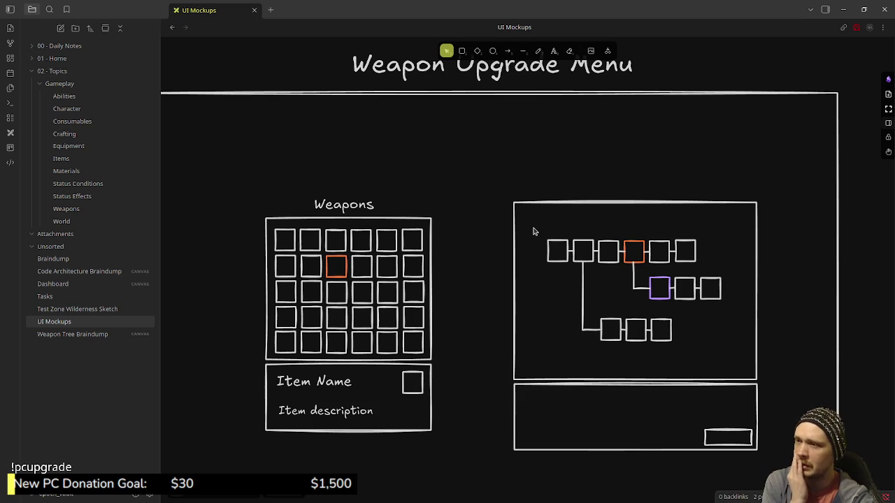
drag(533, 232, 729, 364)
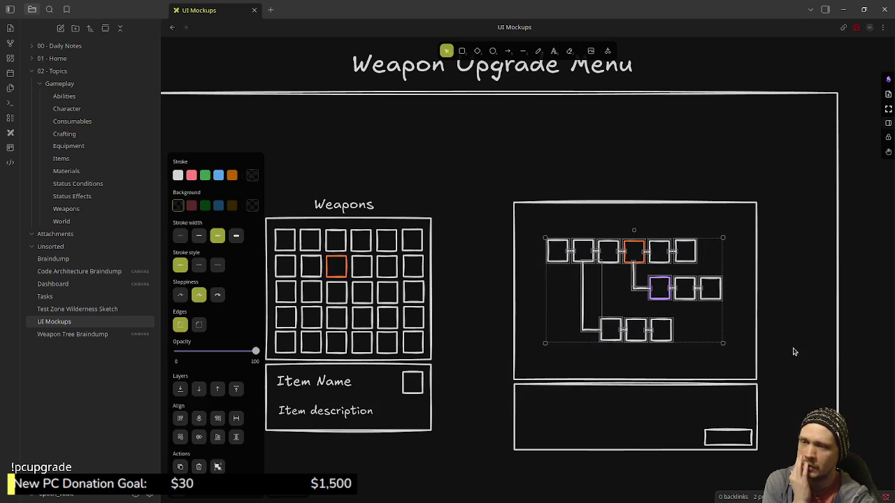
click(793, 352)
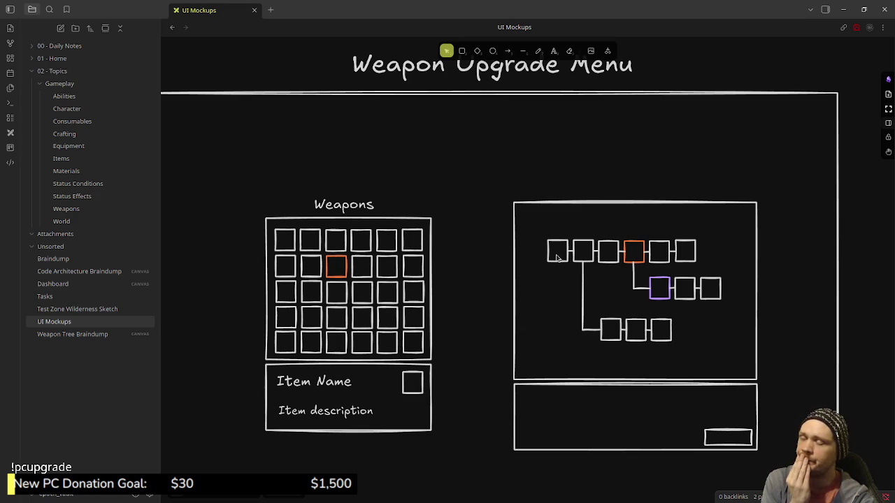
click(548, 251)
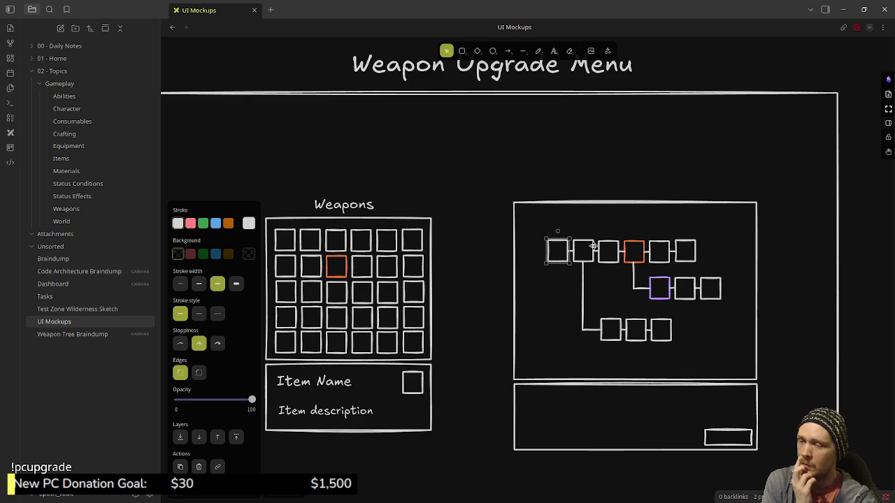
click(592, 248)
click(618, 247)
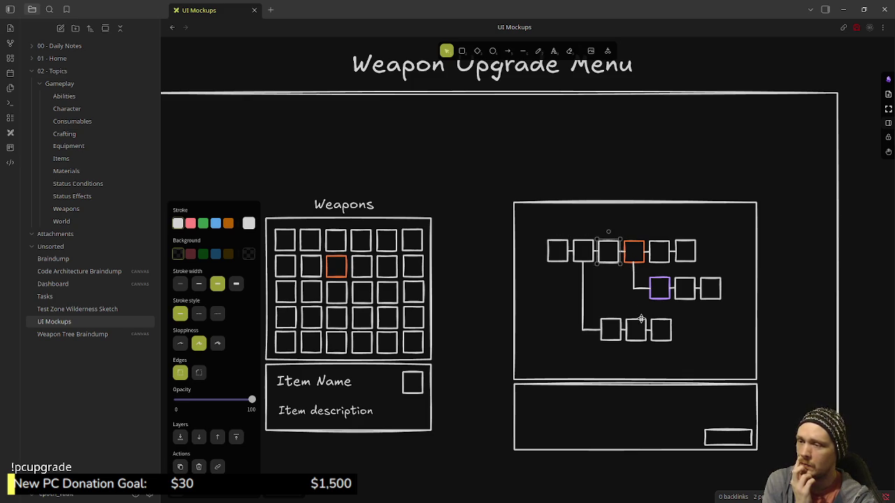
click(574, 249)
click(608, 337)
click(573, 249)
click(576, 247)
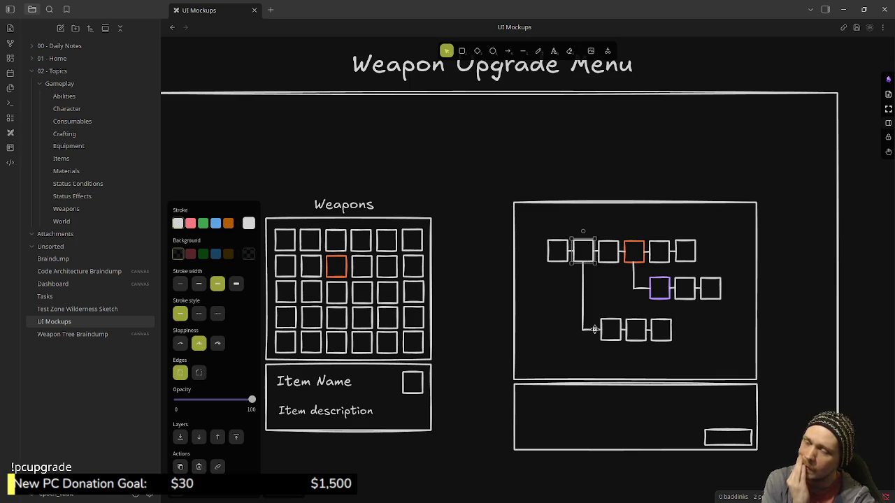
click(599, 306)
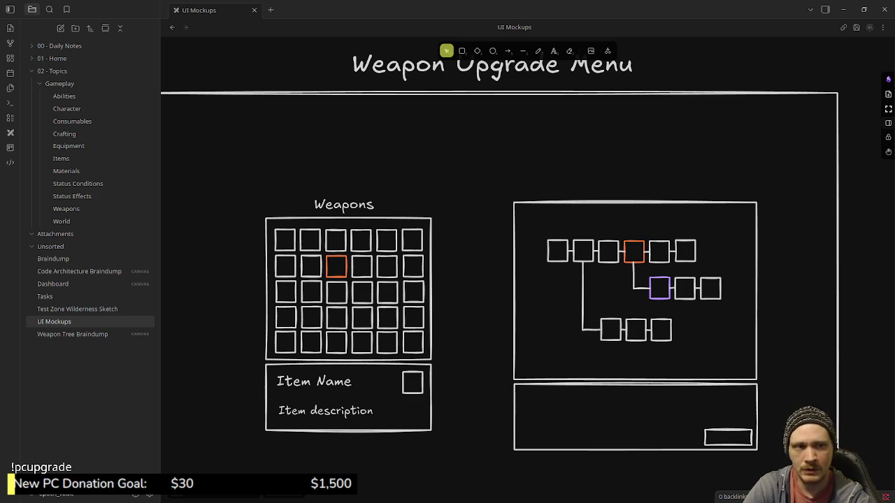
key(alt+Tab)
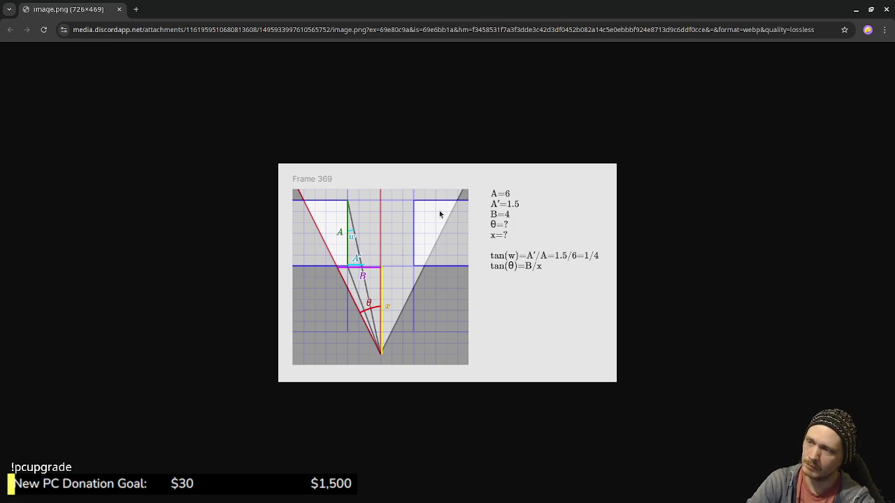
click(120, 9)
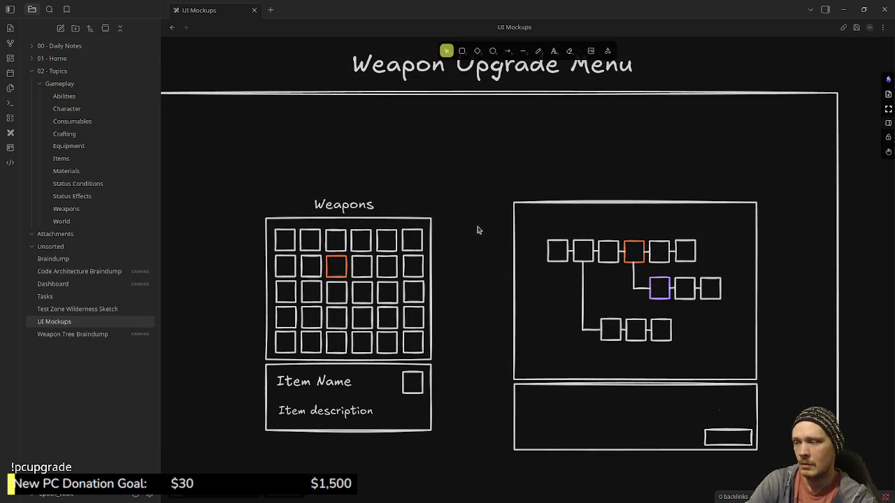
Pan the mockup canvas slightly, then minimise VS Code and Obsidian to show Aseprite
scroll(485, 308, down, 3)
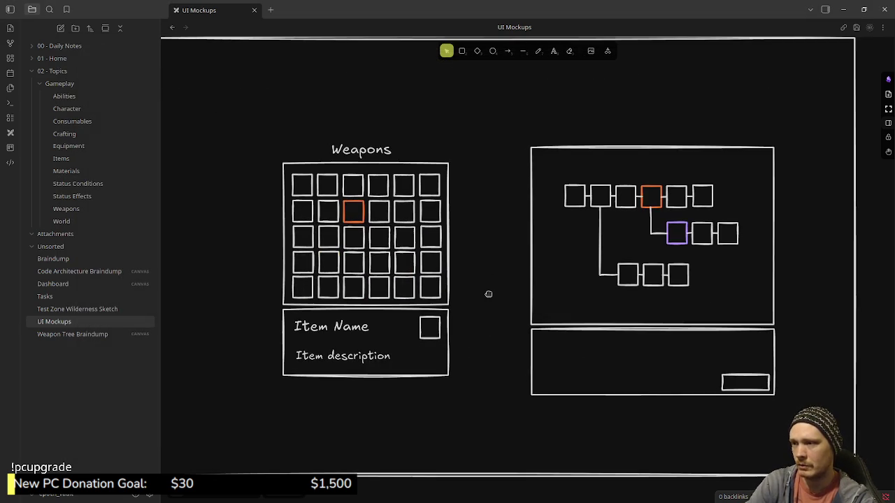
scroll(513, 303, left, 2)
drag(514, 304, 511, 301)
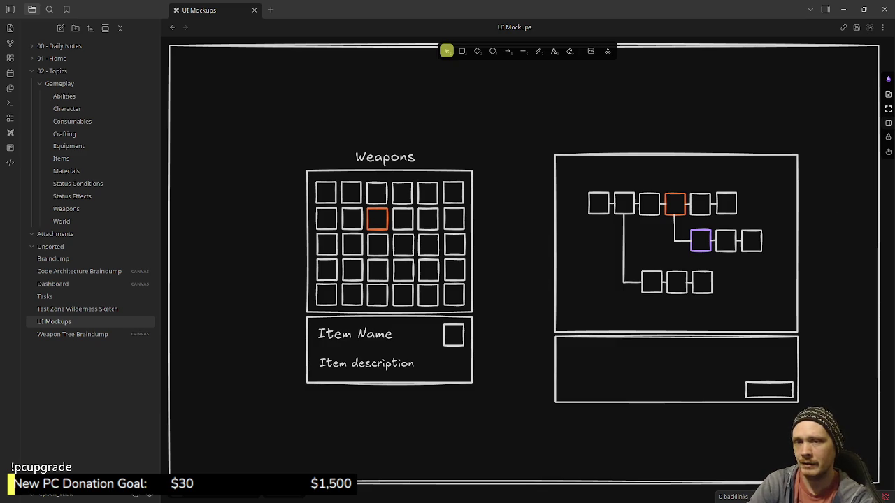
key(alt+Tab)
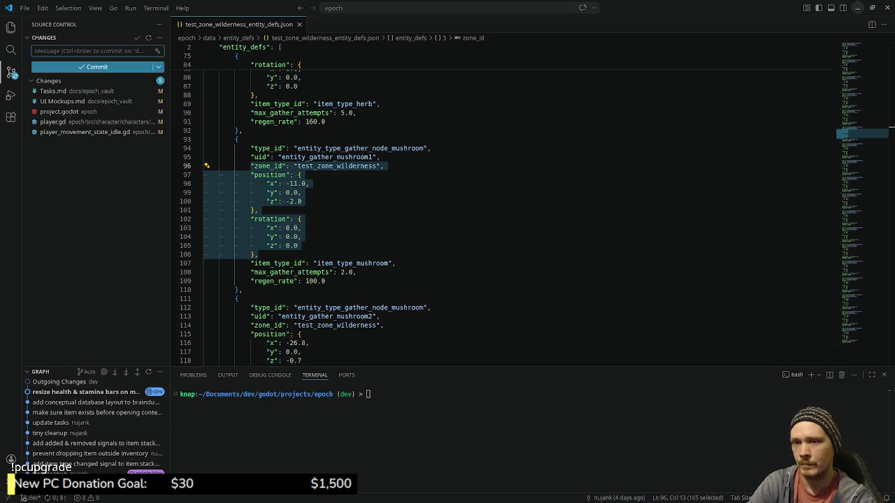
click(857, 8)
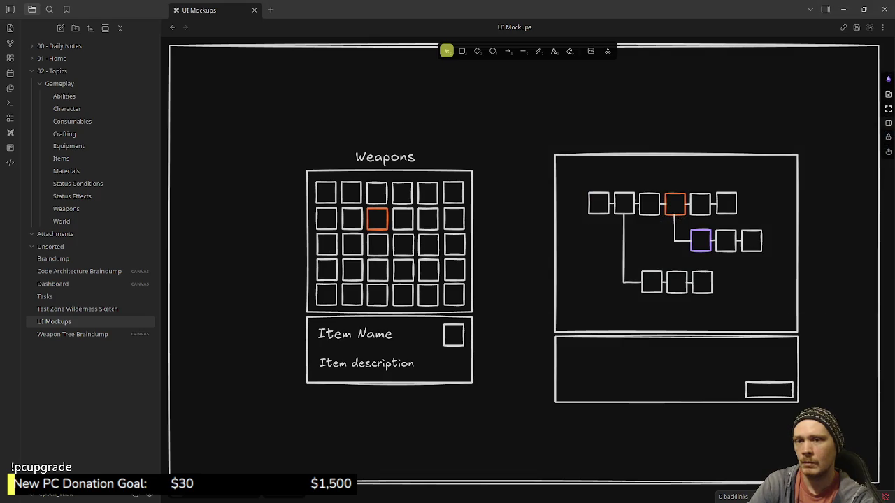
click(857, 8)
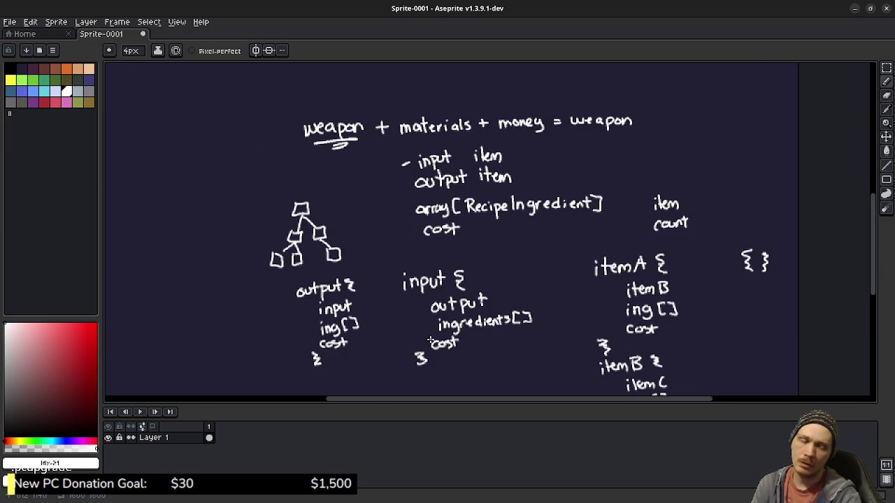
Move Aseprite's view to the blank canvas left of the tree, undoing a stray stroke
scroll(430, 340, up, 2)
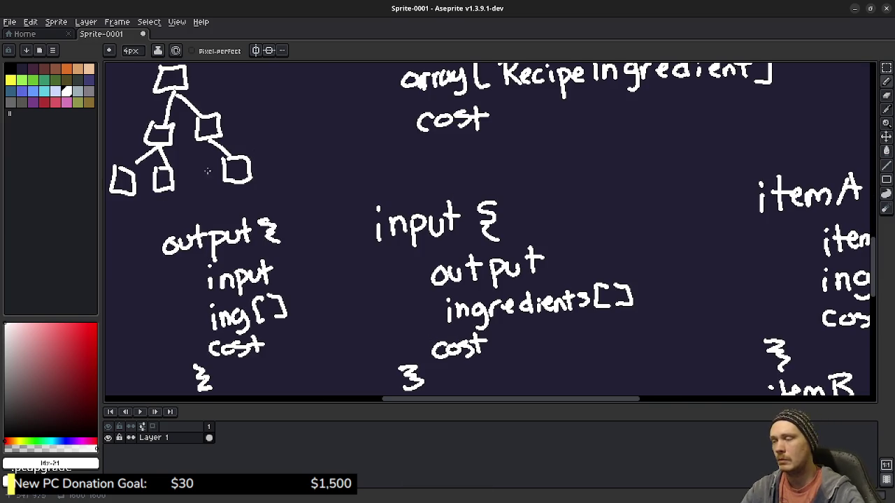
drag(280, 214, 671, 213)
mouse_move(310, 207)
mouse_down()
mouse_move(418, 214)
mouse_move(379, 213)
mouse_up()
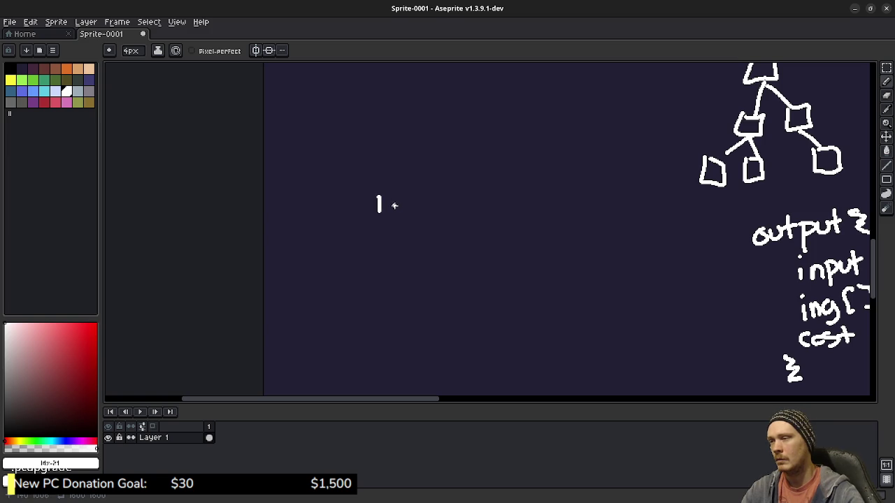
key(ctrl+z)
scroll(388, 193, up, 1)
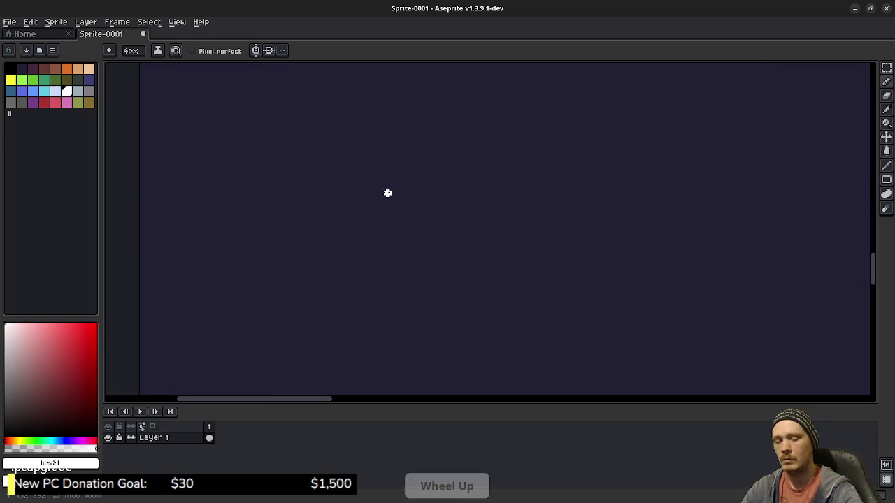
scroll(387, 193, down, 1)
scroll(386, 193, down, 1)
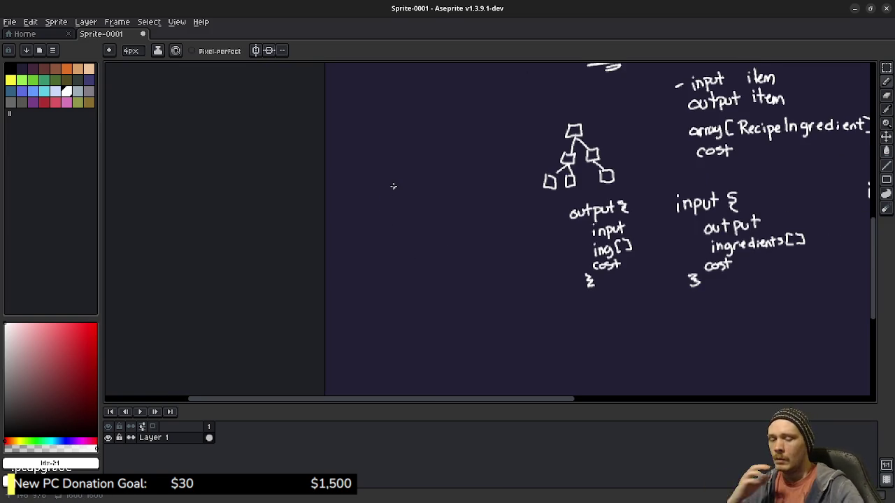
scroll(394, 187, up, 1)
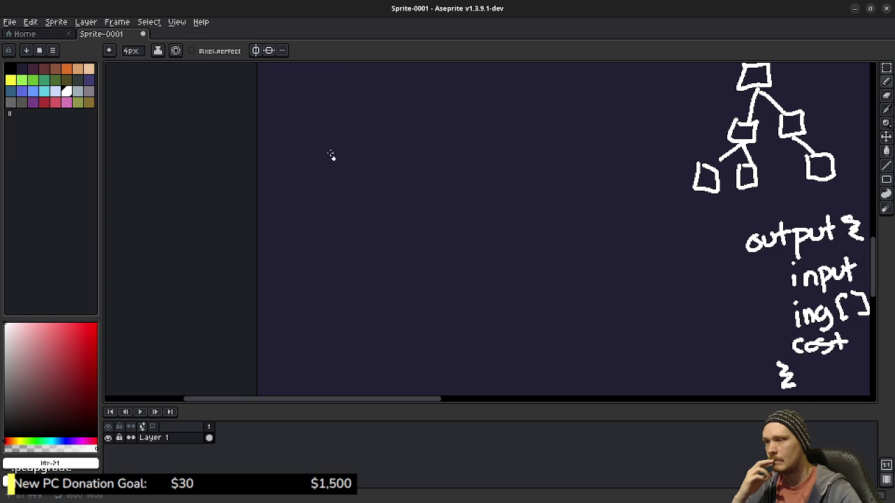
Handwrite 'input item {' on the blank canvas left of the tree diagram
mouse_move(332, 150)
mouse_down()
mouse_move(332, 176)
mouse_move(365, 168)
mouse_move(361, 182)
mouse_up()
click(332, 138)
mouse_move(362, 151)
mouse_down()
mouse_move(363, 165)
mouse_move(396, 167)
mouse_up()
mouse_move(401, 128)
mouse_down()
mouse_move(408, 166)
mouse_move(411, 143)
mouse_up()
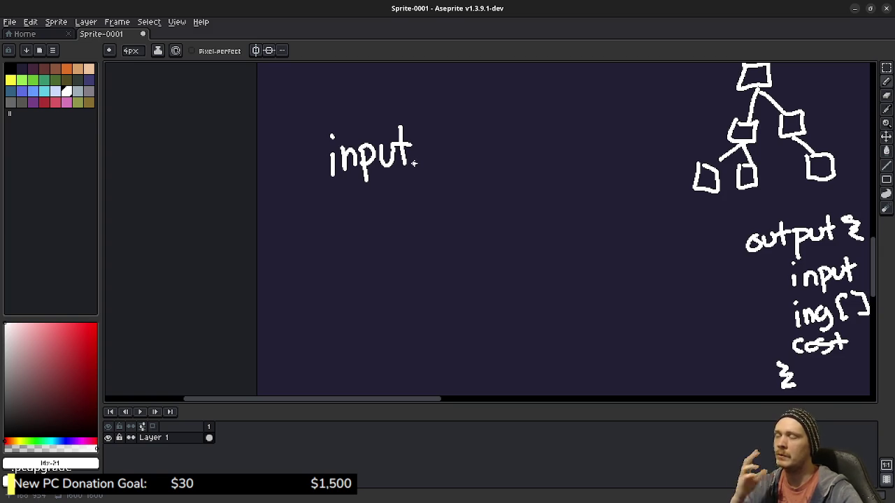
drag(434, 148, 433, 164)
mouse_move(442, 133)
mouse_down()
mouse_move(443, 165)
mouse_move(453, 143)
mouse_up()
mouse_move(458, 150)
mouse_down()
mouse_move(469, 158)
mouse_move(486, 149)
mouse_move(493, 163)
mouse_up()
drag(511, 130, 517, 158)
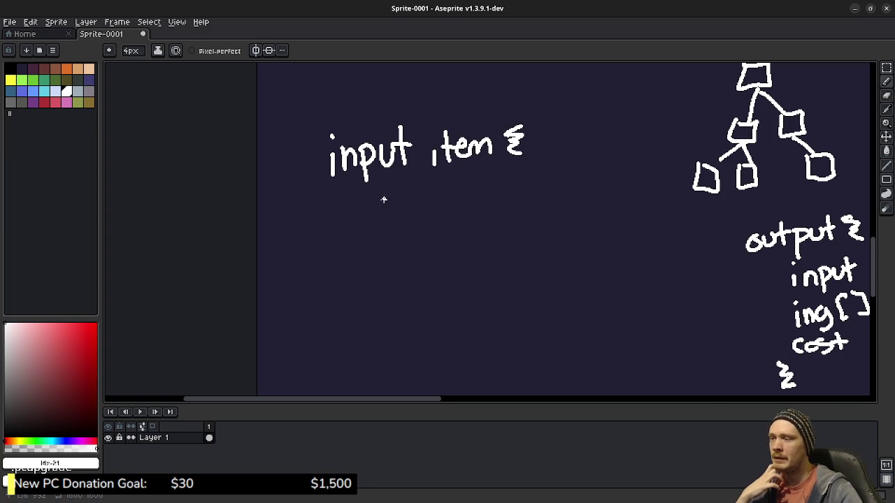
Write 'outputs [ , ]' beneath 'input item {', undoing stray strokes
drag(381, 198, 383, 204)
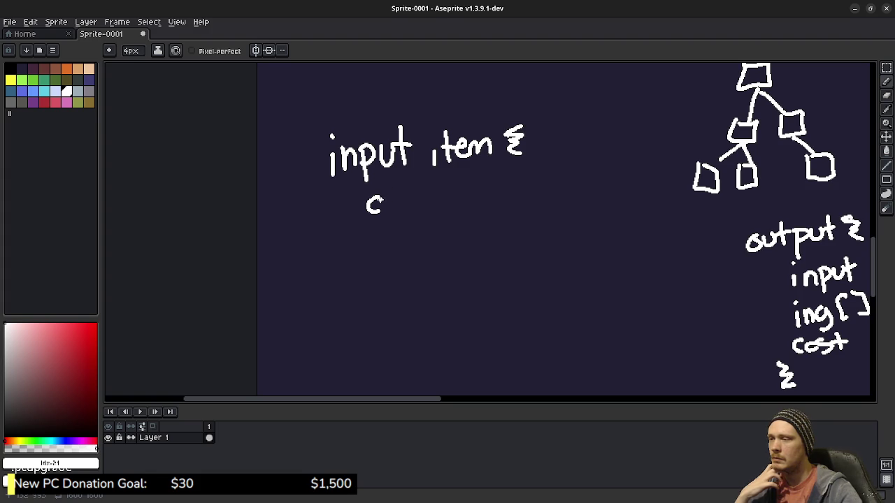
key(ctrl+z)
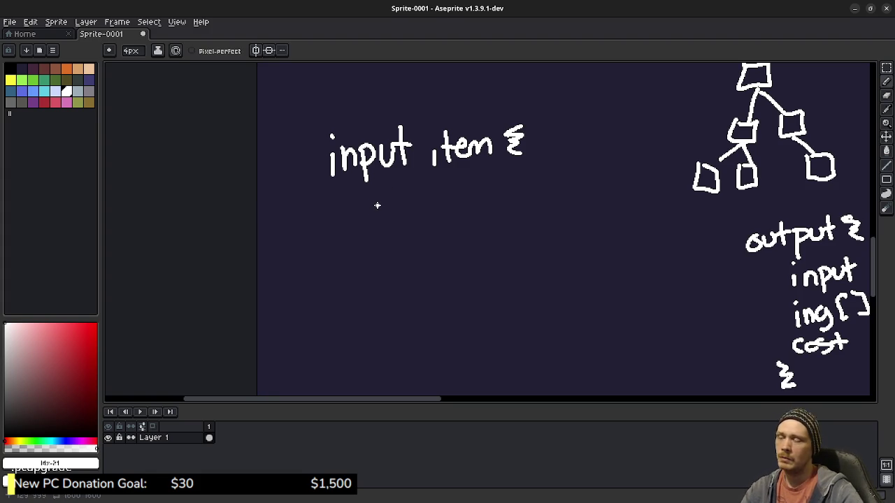
mouse_move(382, 199)
mouse_down()
mouse_move(370, 212)
mouse_move(383, 202)
mouse_move(406, 214)
mouse_up()
drag(409, 187, 412, 215)
mouse_move(406, 198)
mouse_down()
mouse_move(425, 196)
mouse_move(423, 223)
mouse_move(425, 208)
mouse_move(455, 210)
mouse_up()
mouse_move(450, 194)
mouse_down()
mouse_move(510, 205)
mouse_move(540, 180)
mouse_move(528, 204)
mouse_up()
click(523, 194)
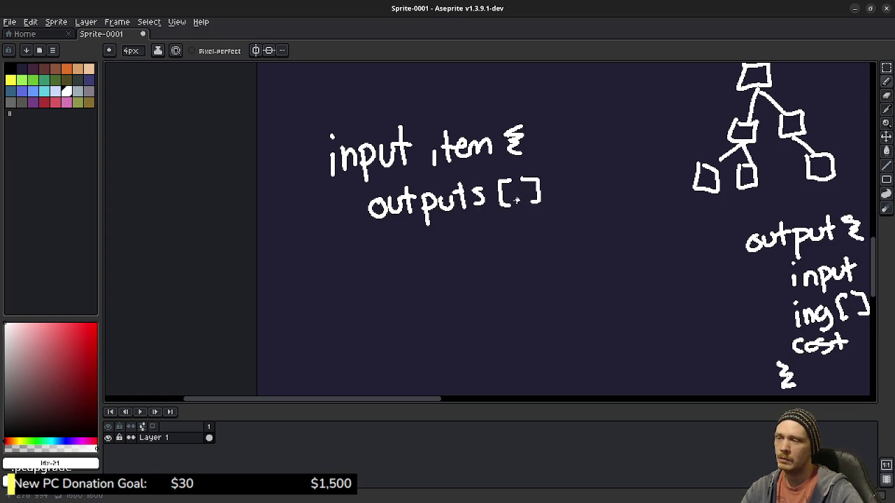
key(ctrl+z)
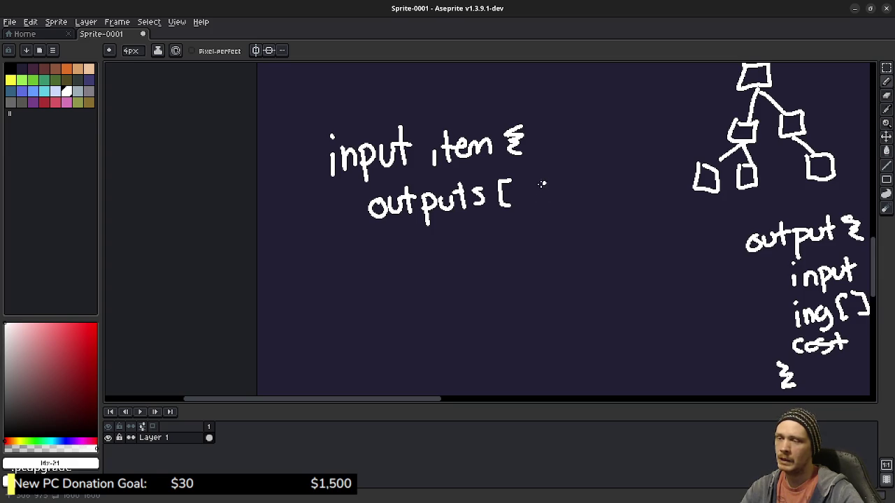
drag(528, 203, 524, 216)
mouse_move(536, 179)
mouse_down()
mouse_move(558, 183)
mouse_move(548, 203)
mouse_up()
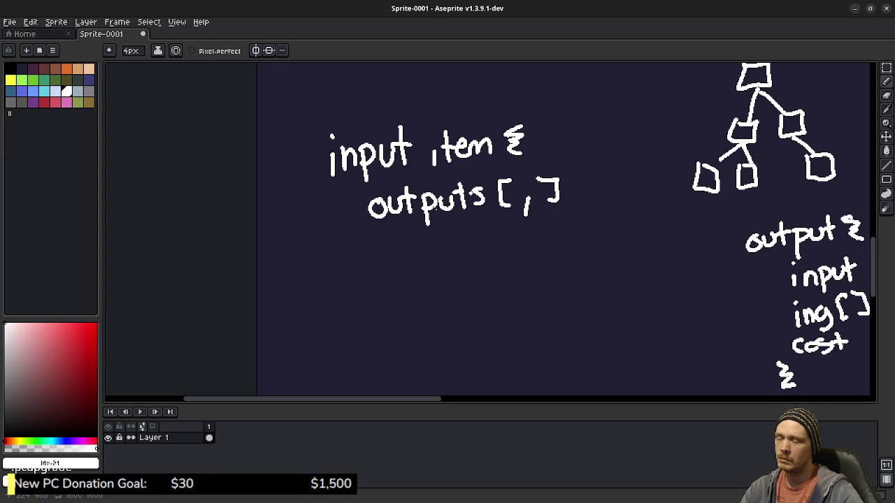
Draw the closing brace below the outputs line and pan up for space
drag(337, 242, 353, 256)
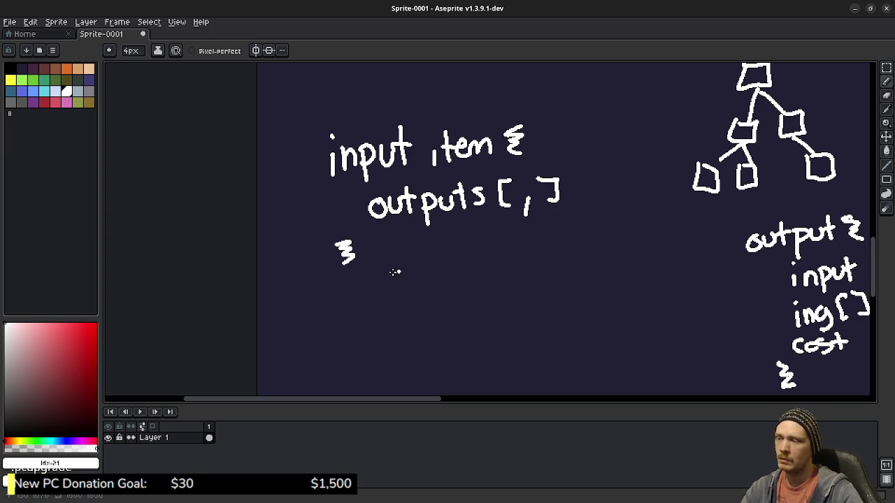
click(393, 275)
drag(370, 304, 355, 225)
key(ctrl+z)
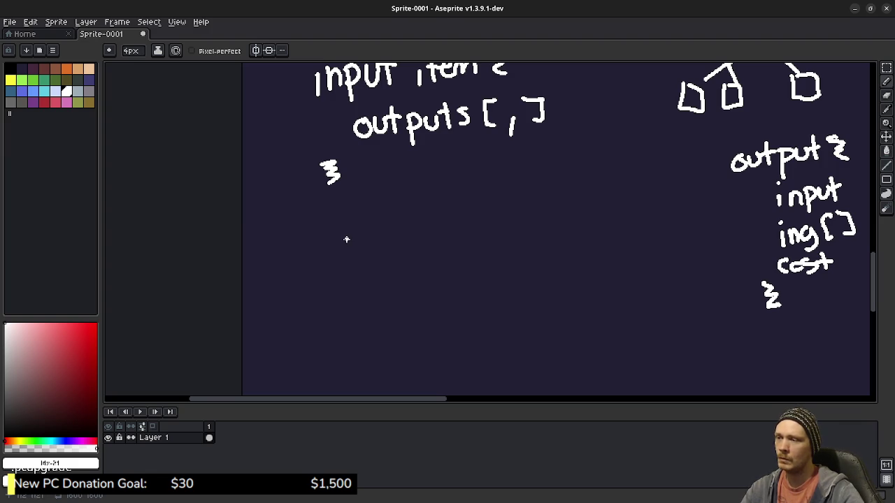
Handwrite an 'output { ing[] cost }' block below the input block
drag(342, 241, 342, 258)
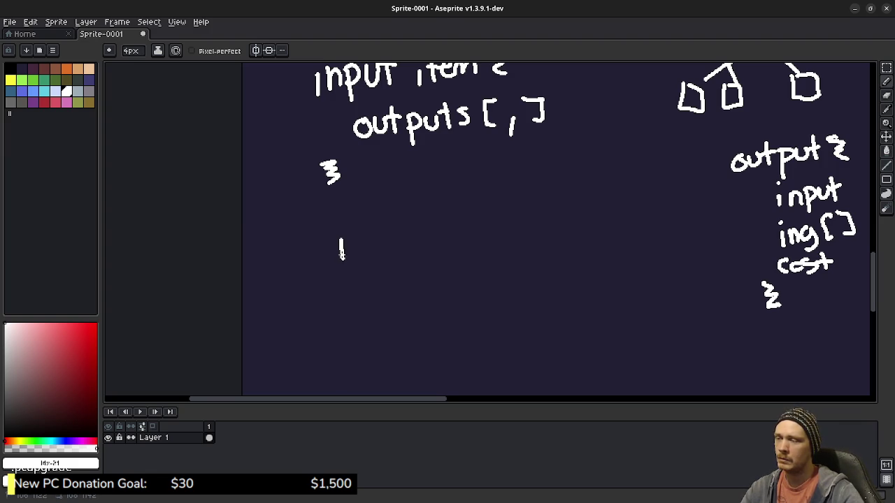
click(340, 228)
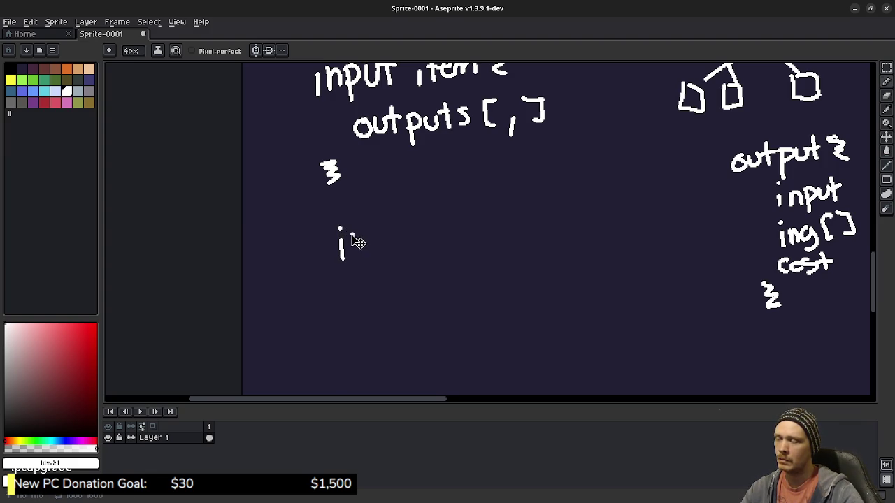
key(ctrl+z)
key(ctrl+z)
mouse_move(345, 237)
mouse_down()
mouse_move(334, 246)
mouse_move(381, 246)
mouse_move(397, 232)
mouse_move(392, 261)
mouse_move(396, 246)
mouse_move(424, 246)
mouse_up()
mouse_move(428, 217)
mouse_down()
mouse_move(429, 246)
mouse_move(439, 230)
mouse_move(473, 243)
mouse_up()
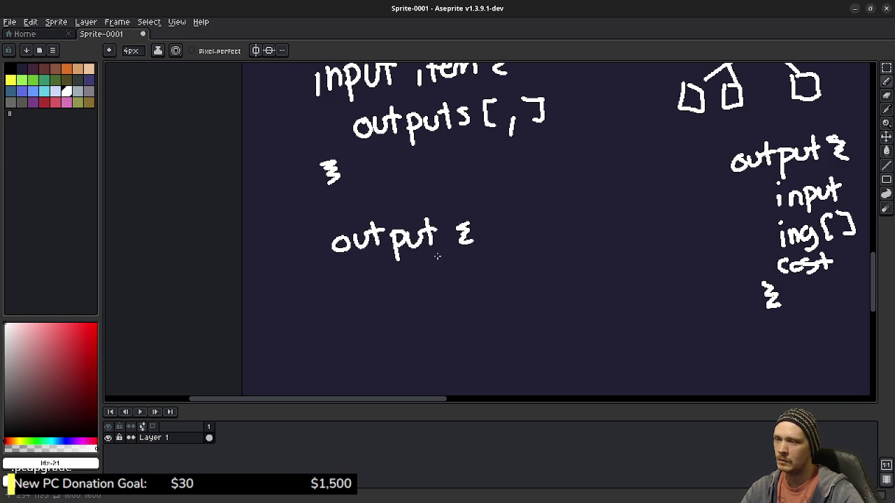
click(378, 278)
mouse_move(377, 285)
mouse_down()
mouse_move(378, 297)
mouse_move(406, 300)
mouse_move(410, 310)
mouse_up()
mouse_move(446, 272)
mouse_down()
mouse_move(435, 273)
mouse_move(447, 296)
mouse_move(459, 296)
mouse_up()
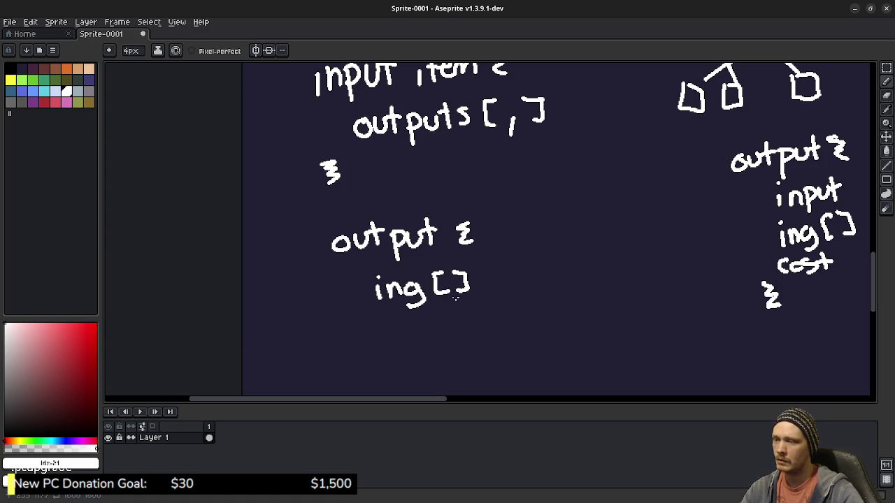
mouse_move(389, 323)
mouse_down()
mouse_move(389, 339)
mouse_move(401, 324)
mouse_move(410, 336)
mouse_up()
mouse_move(419, 312)
mouse_down()
mouse_move(424, 337)
mouse_move(426, 320)
mouse_up()
mouse_move(354, 351)
mouse_down()
mouse_move(365, 355)
mouse_move(355, 369)
mouse_up()
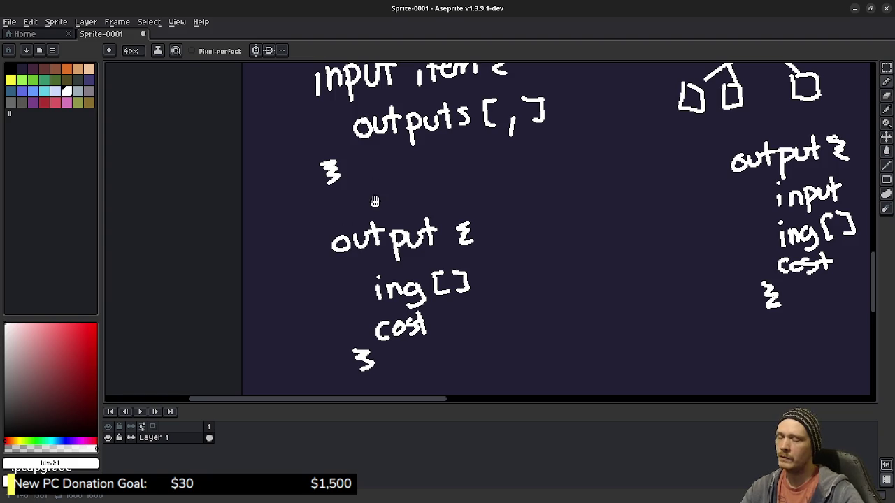
Fence both blocks with bracket lines and draw an arrow from outputs to the output block
drag(371, 200, 375, 249)
mouse_move(278, 100)
mouse_down()
mouse_move(286, 150)
mouse_move(343, 250)
mouse_move(562, 214)
mouse_up()
drag(299, 255, 320, 381)
key(space)
mouse_move(350, 259)
mouse_down()
mouse_move(337, 257)
mouse_move(331, 238)
mouse_up()
mouse_move(476, 143)
mouse_down()
mouse_move(484, 151)
mouse_move(428, 201)
mouse_move(417, 222)
mouse_move(425, 220)
mouse_up()
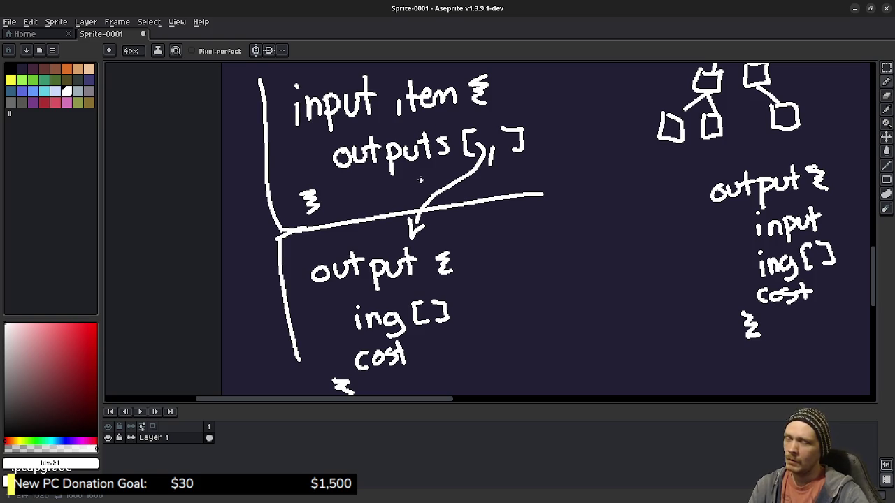
key(space)
mouse_move(381, 182)
mouse_down()
mouse_move(390, 230)
mouse_move(382, 208)
mouse_up()
key(ctrl+z)
key(ctrl+z)
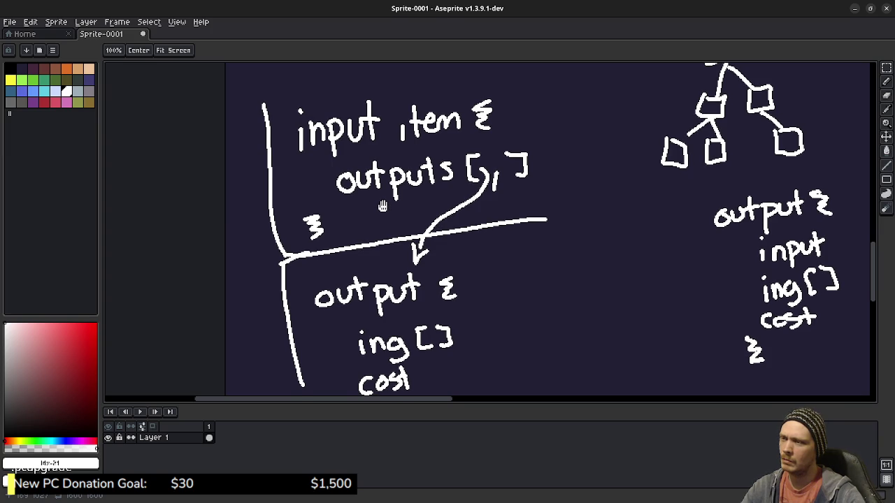
drag(383, 206, 378, 198)
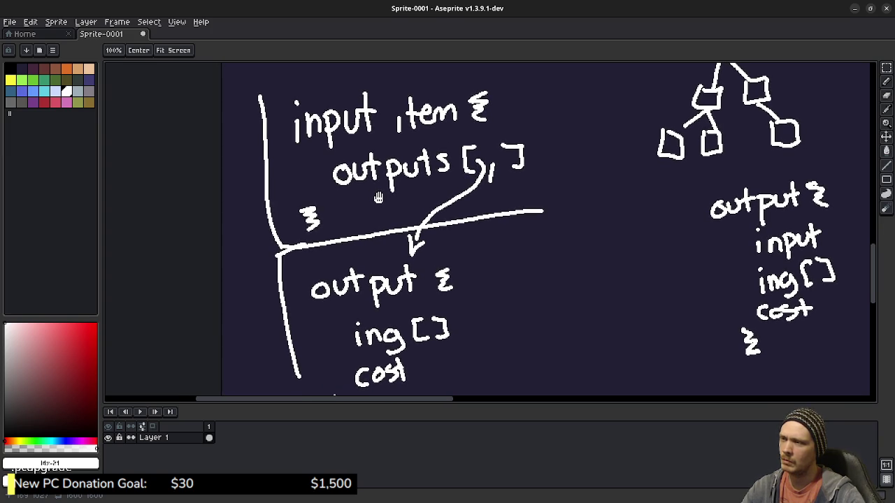
key(space)
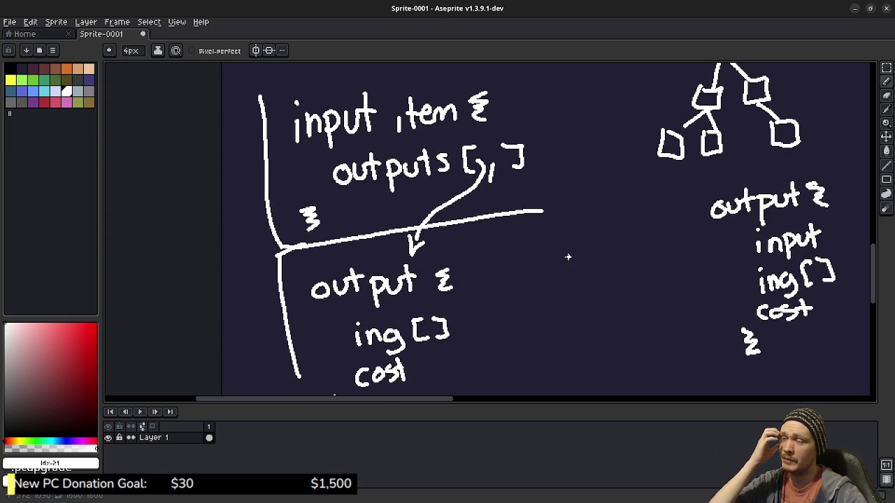
Draw a small square labelled 'Pistol {' with the list [P2, PP] beneath it
mouse_move(564, 250)
mouse_down()
mouse_move(586, 272)
mouse_move(564, 249)
mouse_up()
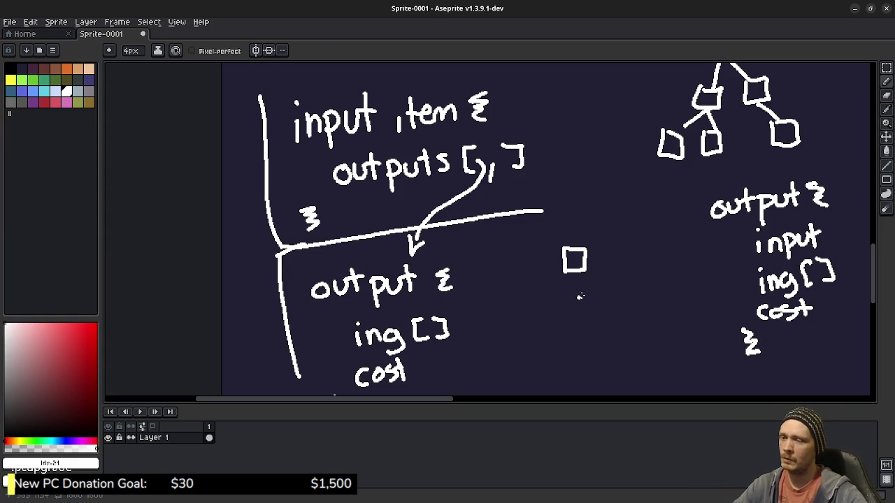
mouse_move(572, 298)
mouse_down()
mouse_move(577, 323)
mouse_move(575, 308)
mouse_move(615, 306)
mouse_move(624, 293)
mouse_up()
drag(632, 293, 660, 302)
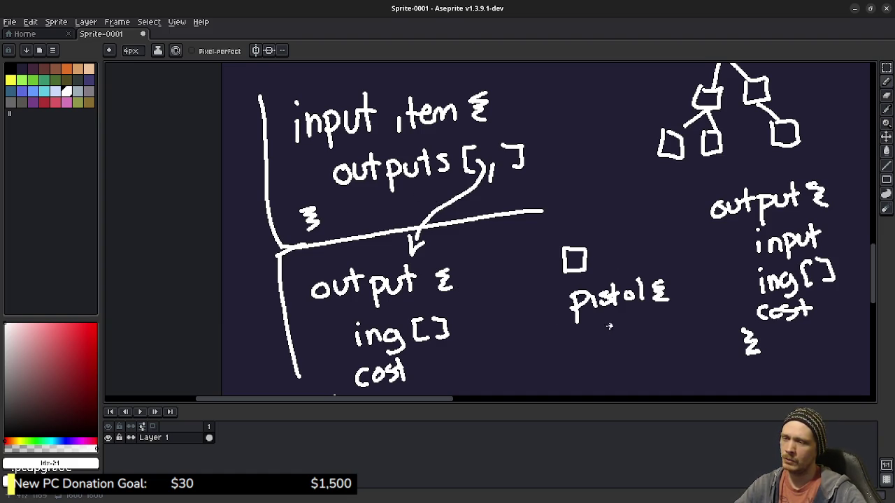
mouse_move(603, 344)
mouse_down()
mouse_move(601, 321)
mouse_move(616, 346)
mouse_move(614, 335)
mouse_move(655, 350)
mouse_up()
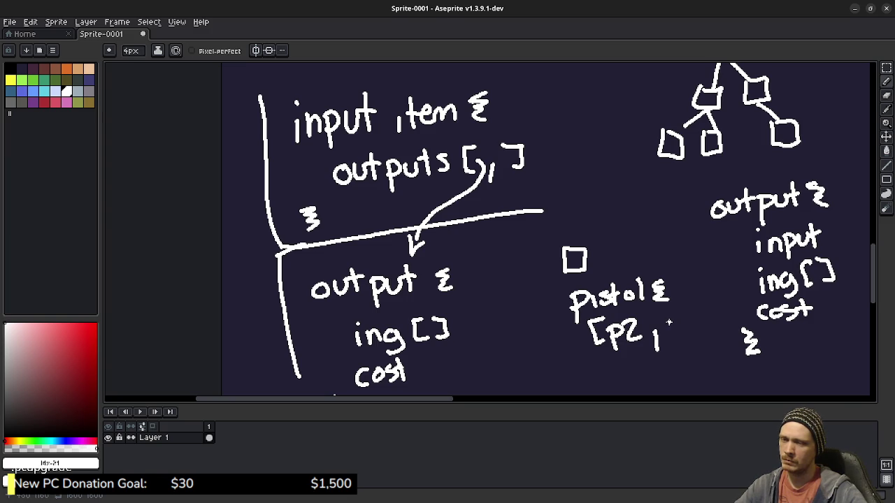
mouse_move(669, 323)
mouse_down()
mouse_move(668, 348)
mouse_move(670, 330)
mouse_move(684, 344)
mouse_move(685, 328)
mouse_move(700, 329)
mouse_up()
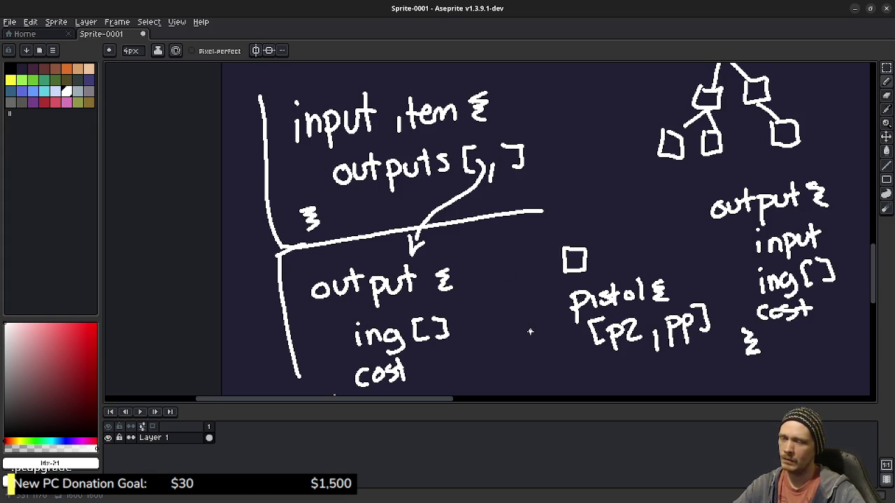
drag(530, 325, 482, 229)
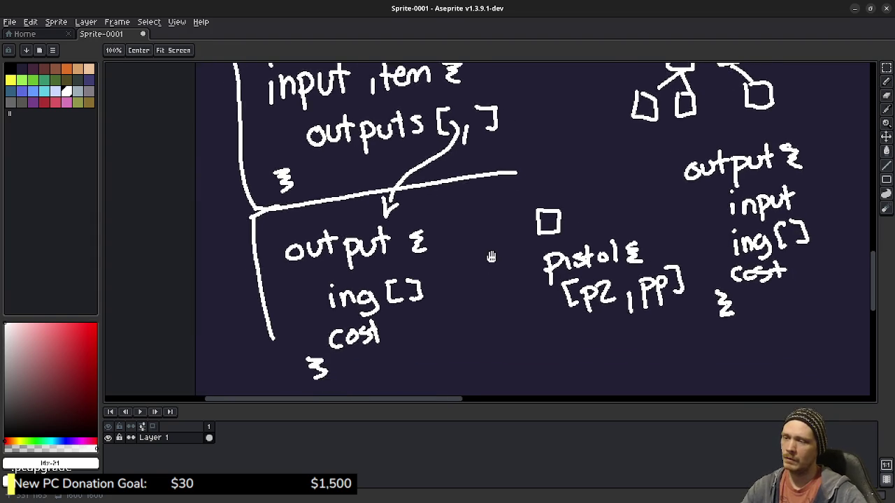
Handwrite 'p2 {', '[,]' and 'cost' below Pistol, closing the block with a brace
key(b)
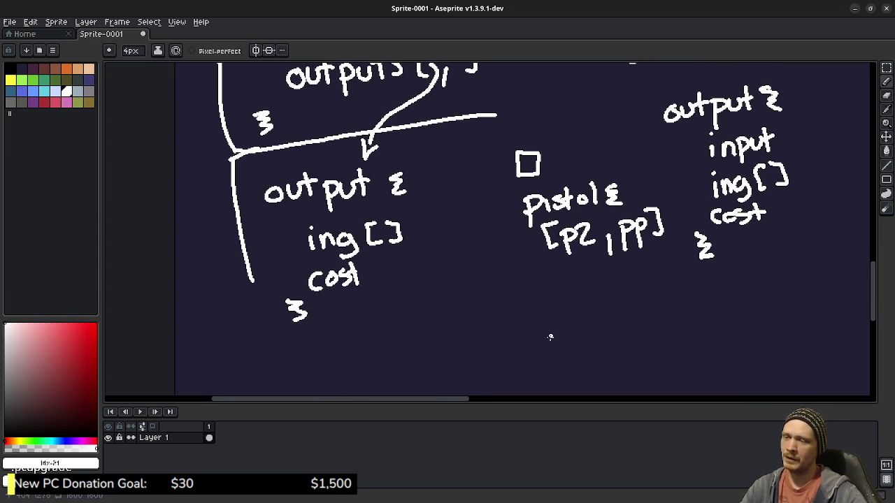
mouse_move(543, 323)
mouse_down()
mouse_move(546, 348)
mouse_move(547, 334)
mouse_move(574, 331)
mouse_up()
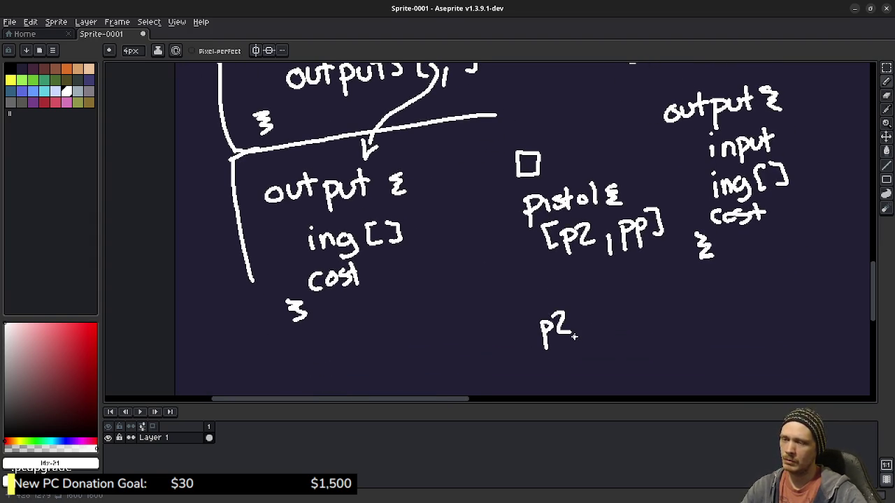
mouse_move(603, 316)
mouse_down()
mouse_move(604, 339)
mouse_move(564, 312)
mouse_move(585, 342)
mouse_move(610, 320)
mouse_move(566, 364)
mouse_move(581, 354)
mouse_move(606, 361)
mouse_up()
key(h)
key(b)
drag(602, 352, 613, 351)
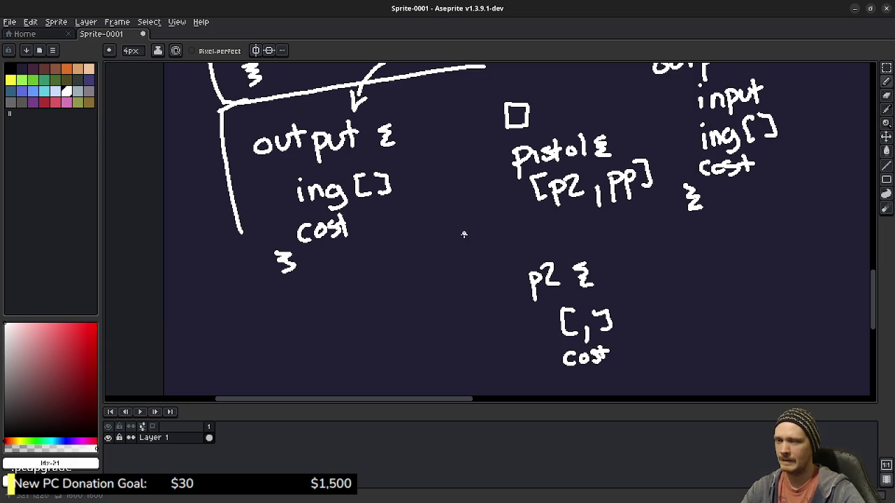
mouse_move(535, 369)
mouse_down()
mouse_move(544, 378)
mouse_move(536, 388)
mouse_up()
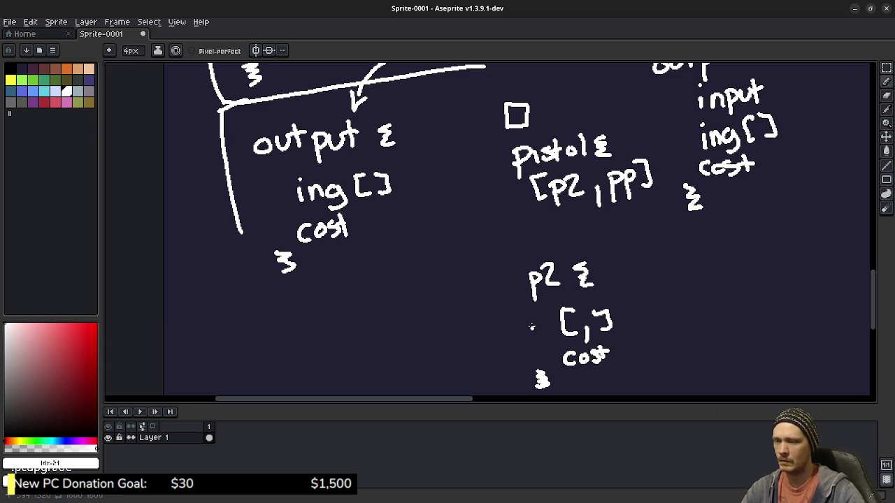
Pan the canvas right to bring the right-hand input block into view
drag(470, 230, 452, 242)
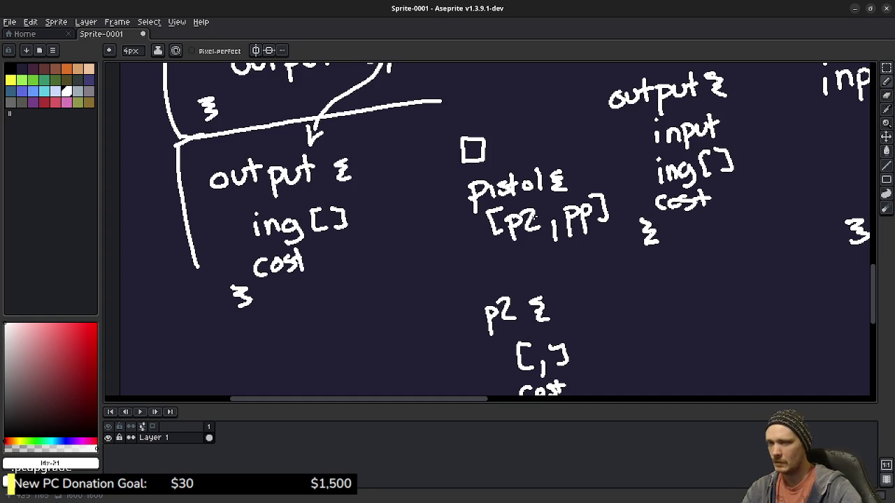
drag(489, 215, 390, 252)
drag(445, 237, 395, 258)
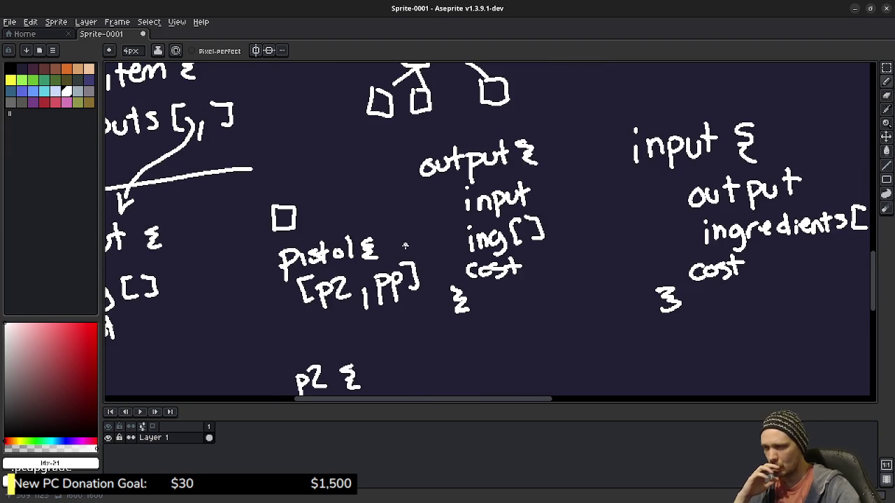
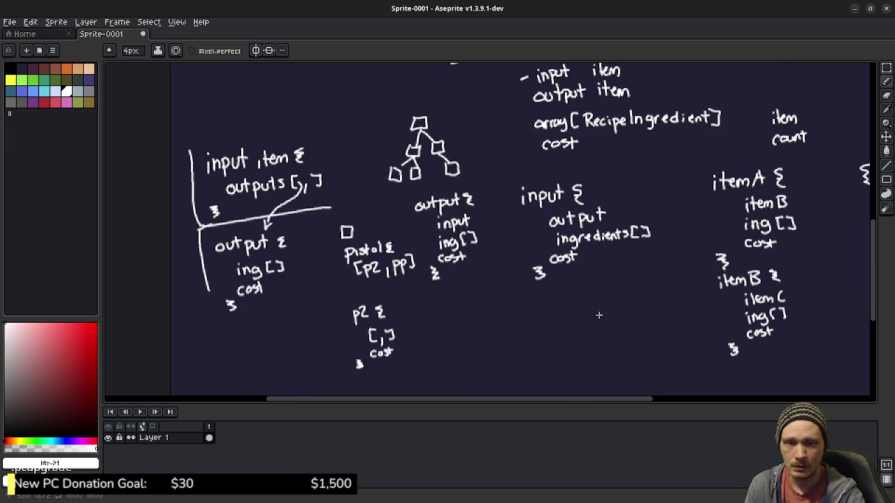
Circle the 'input { output, ingredients[], cost }' sketch with a pencil loop, then switch to the epoch game
drag(629, 288, 603, 287)
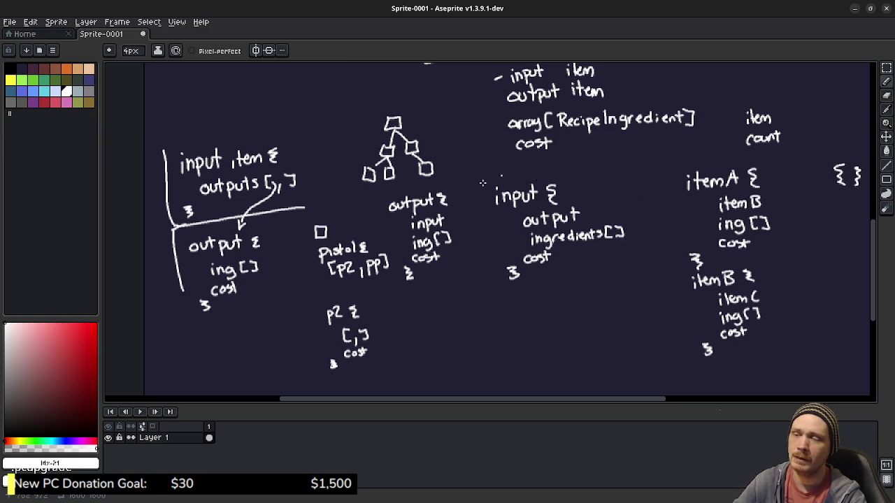
mouse_move(639, 232)
mouse_down()
mouse_move(622, 241)
mouse_move(644, 250)
mouse_up()
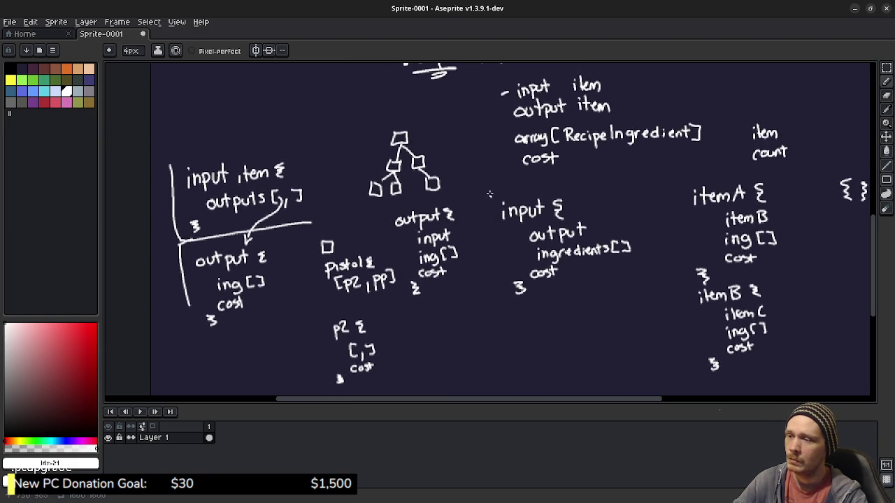
drag(484, 189, 518, 341)
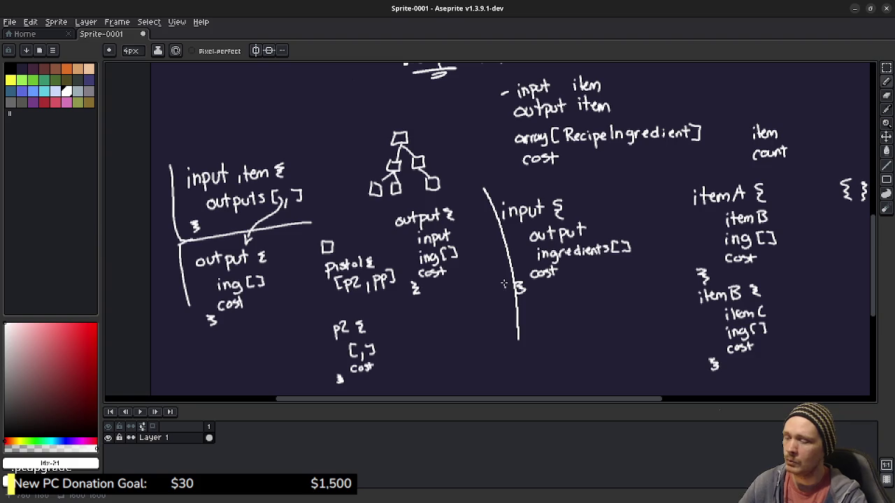
key(ctrl+z)
mouse_move(513, 181)
mouse_down()
mouse_move(520, 181)
mouse_move(473, 218)
mouse_move(497, 318)
mouse_move(653, 245)
mouse_move(619, 204)
mouse_move(502, 182)
mouse_up()
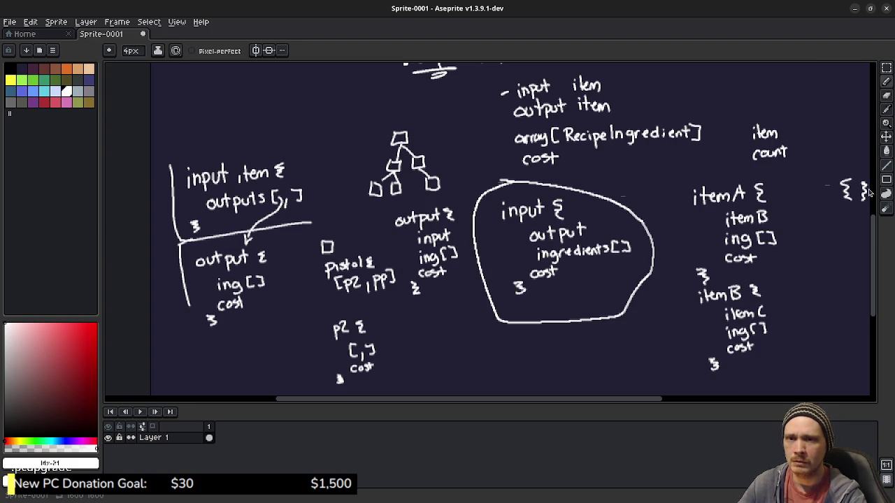
key(alt+Tab)
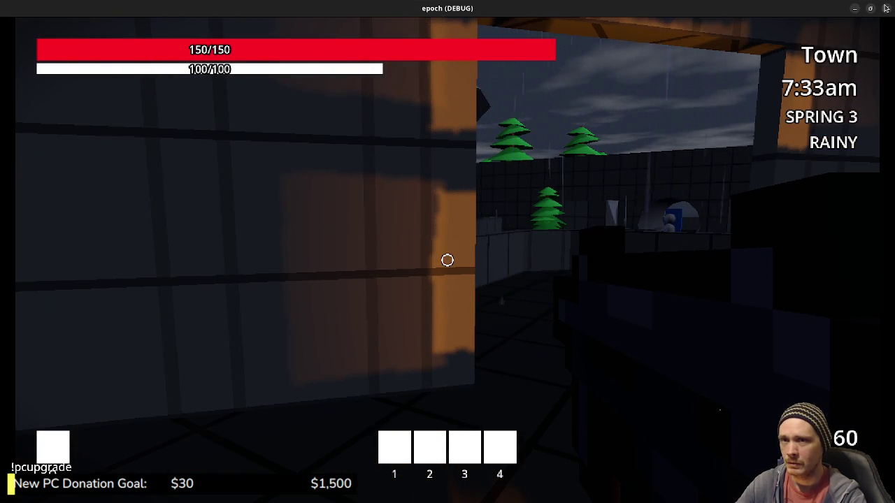
Return from the epoch debug window to the Aseprite data-structure notes
key(alt+Tab)
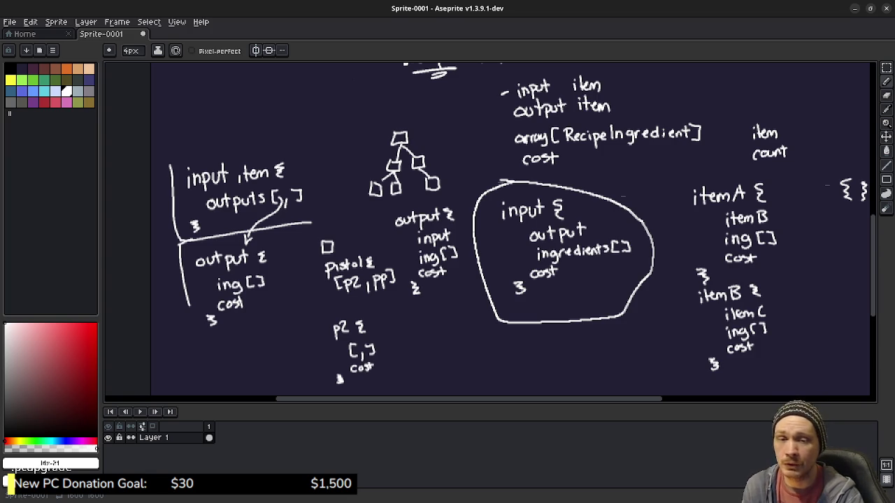
Undo a stray colon after 'output' and move over to Obsidian's Code Architecture Braindump canvas
click(588, 227)
click(588, 233)
key(ctrl+z)
key(ctrl+z)
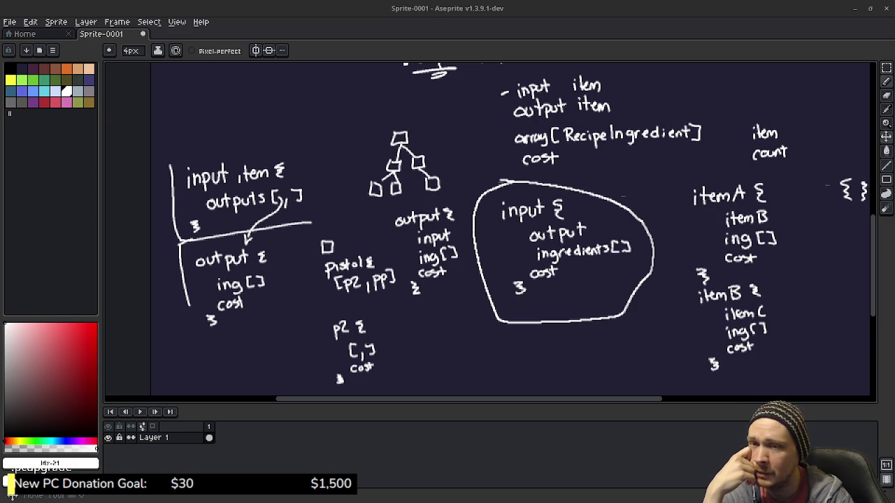
key(alt+Tab)
click(88, 273)
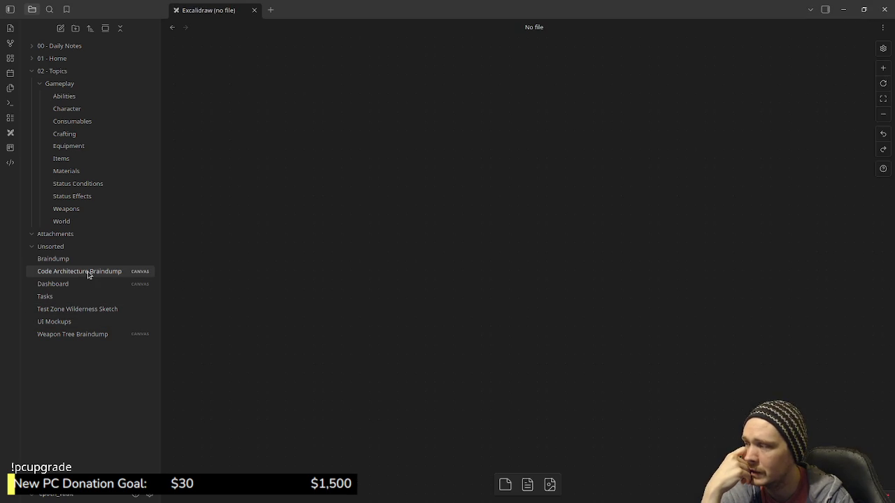
Zoom and pan to frame the items, npcs, npc_spawns, zone and shop_inventories JSON cards
scroll(579, 261, down, 3)
scroll(565, 177, down, 2)
ctrl+scroll(508, 238, up, 2)
ctrl+scroll(505, 230, up, 3)
ctrl+scroll(550, 268, up, 2)
scroll(566, 293, up, 1)
scroll(564, 309, up, 1)
scroll(563, 329, up, 1)
drag(556, 318, 552, 308)
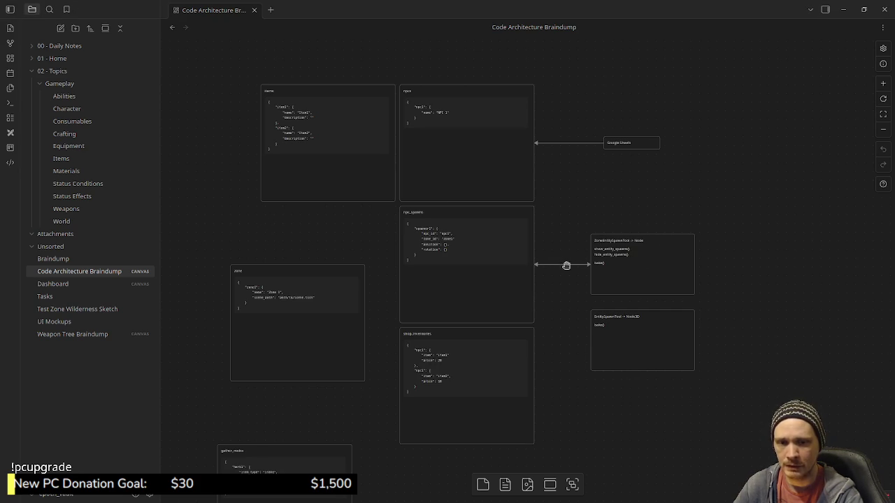
click(559, 285)
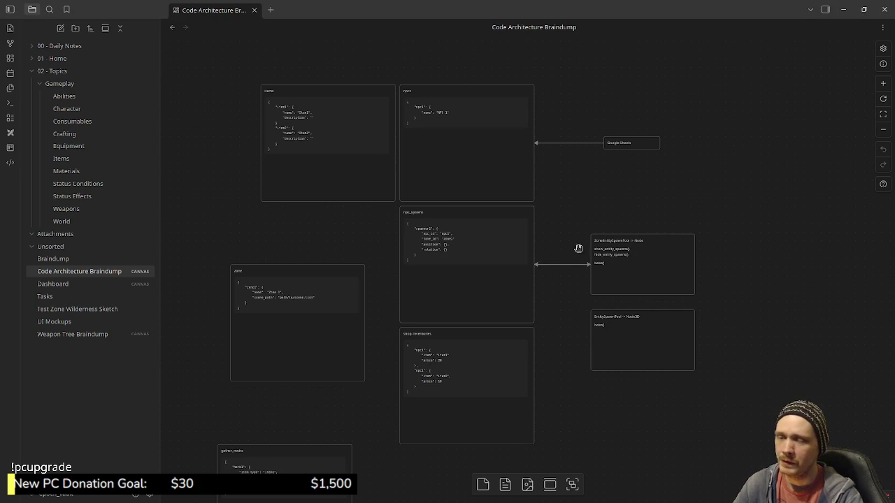
scroll(547, 237, up, 3)
scroll(547, 237, up, 3)
mouse_move(573, 216)
mouse_down()
mouse_move(601, 320)
mouse_move(714, 292)
mouse_move(665, 240)
mouse_up()
scroll(659, 279, down, 5)
scroll(617, 392, down, 2)
drag(362, 95, 579, 468)
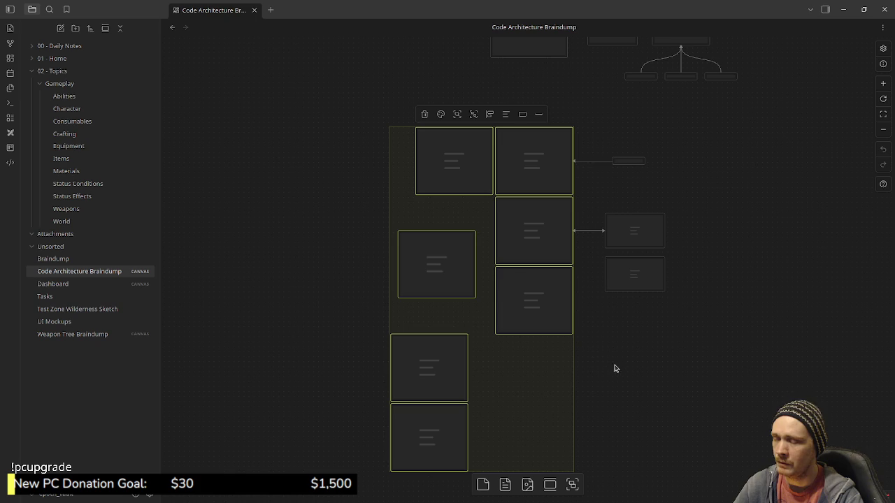
scroll(593, 321, up, 2)
scroll(579, 279, up, 2)
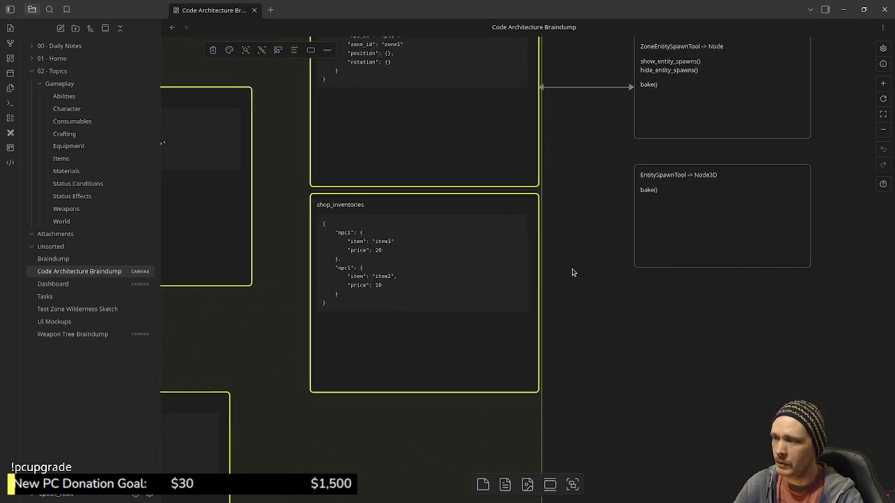
click(573, 238)
mouse_move(571, 234)
mouse_down()
mouse_move(674, 366)
mouse_move(677, 354)
mouse_move(748, 333)
mouse_up()
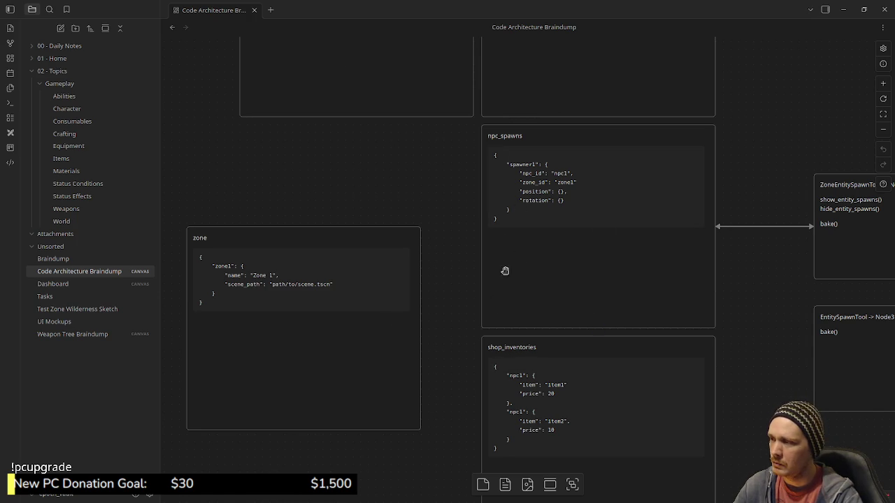
drag(739, 192, 673, 377)
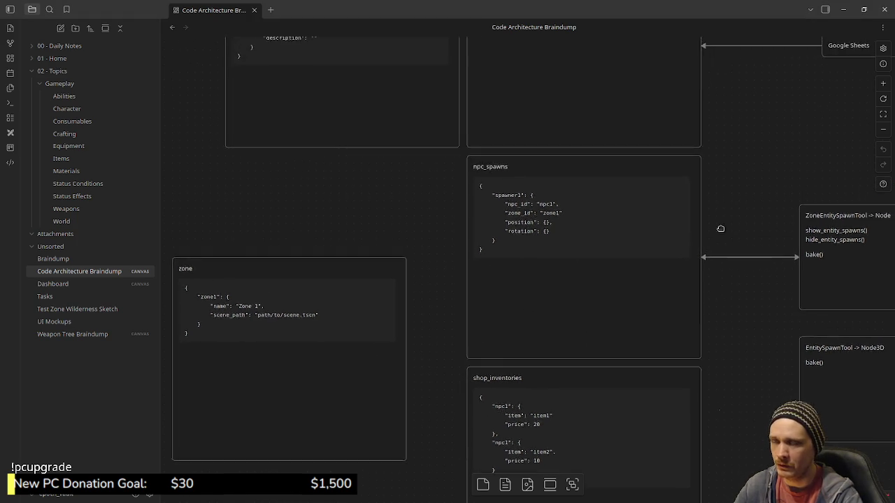
scroll(678, 375, left, 3)
scroll(678, 376, up, 2)
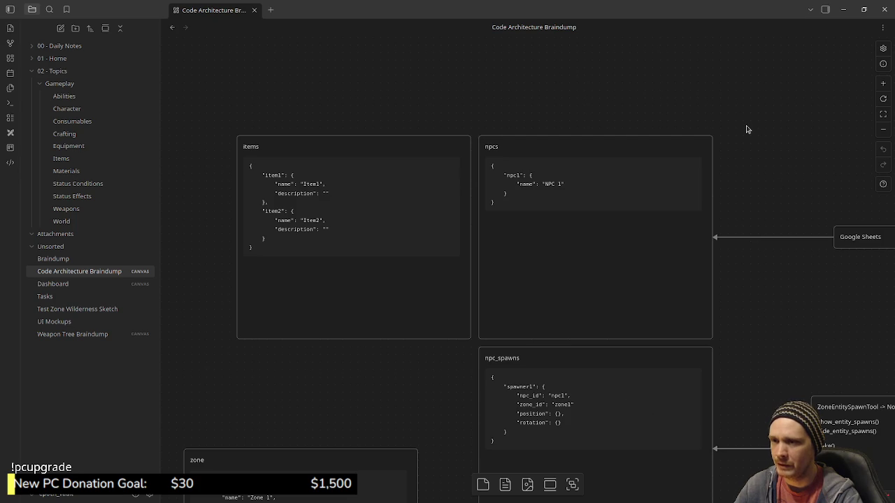
drag(751, 121, 371, 298)
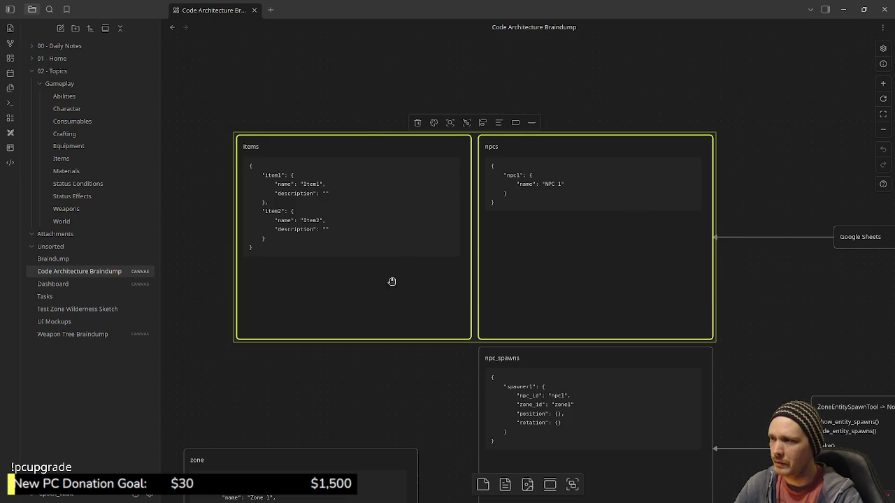
click(597, 102)
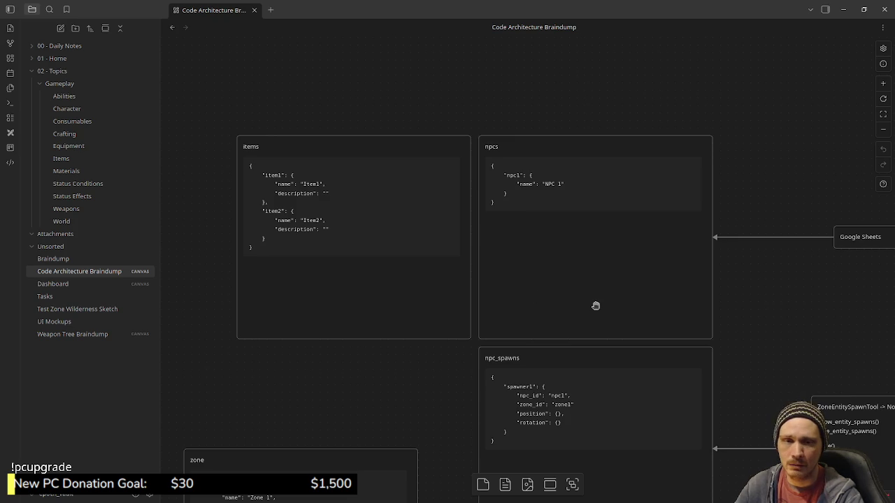
scroll(755, 235, down, 5)
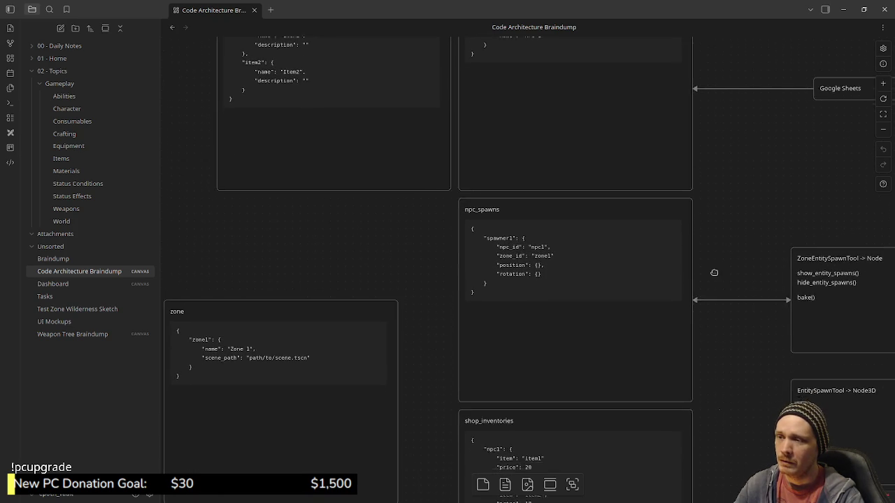
scroll(714, 270, up, 1)
scroll(700, 214, up, 1)
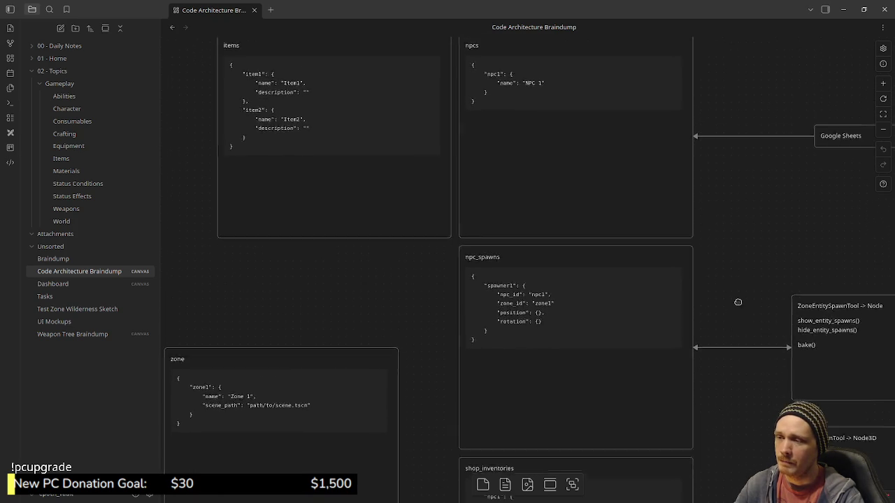
scroll(700, 284, up, 3)
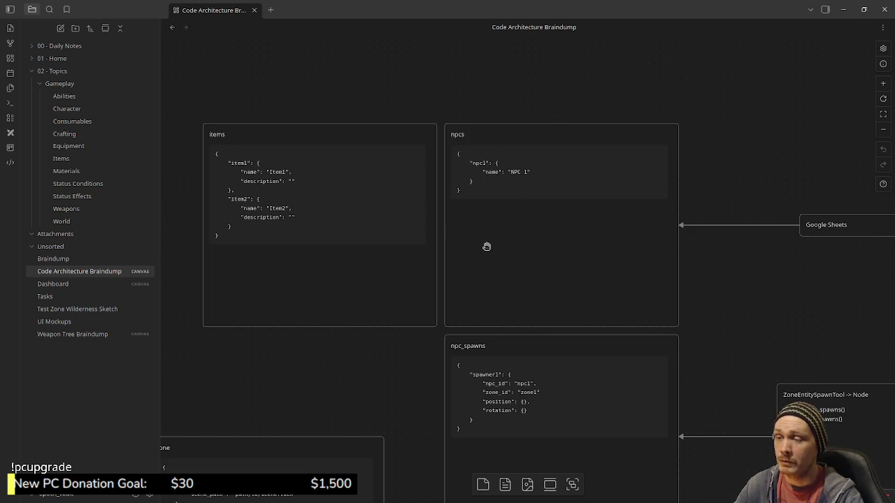
mouse_move(715, 371)
mouse_down()
mouse_move(691, 241)
mouse_move(697, 212)
mouse_up()
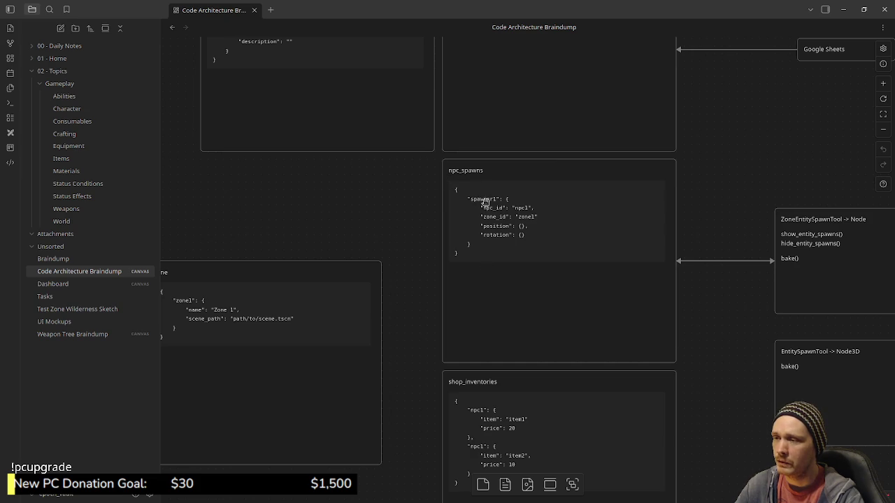
scroll(731, 228, up, 1)
scroll(727, 247, up, 3)
scroll(726, 247, down, 1)
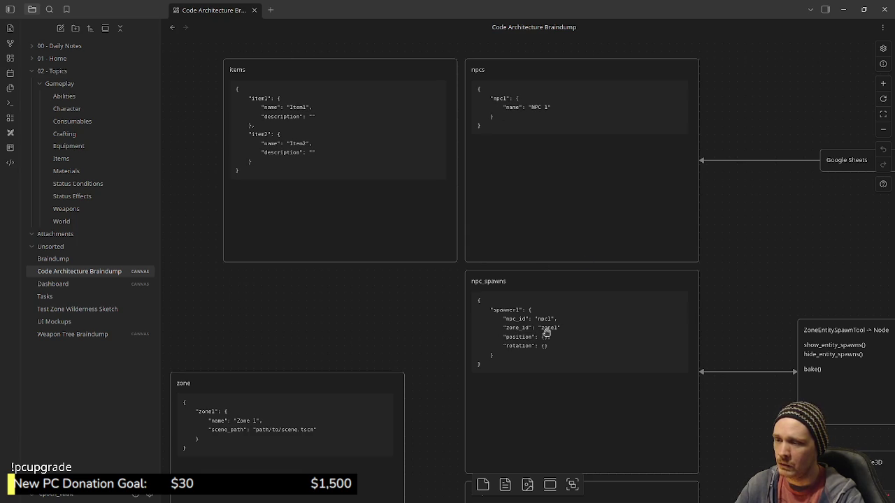
drag(390, 388, 476, 320)
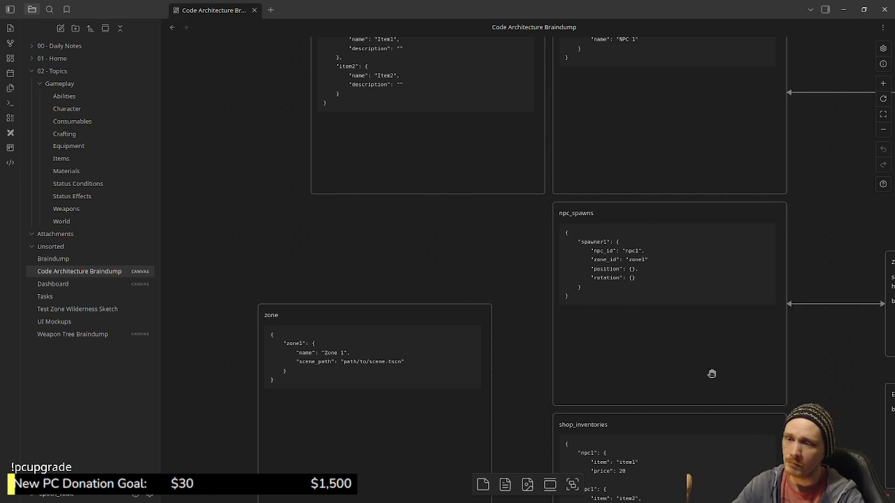
scroll(769, 266, right, 2)
scroll(769, 266, up, 1)
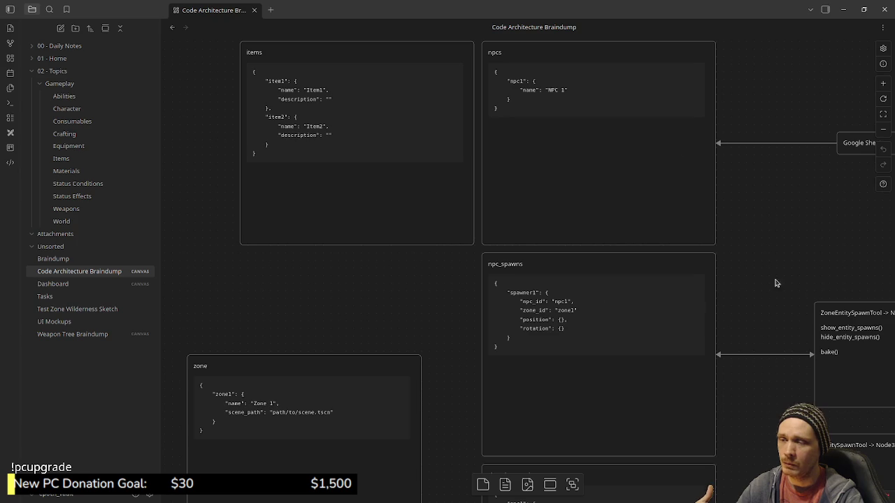
scroll(757, 429, down, 2)
scroll(757, 309, down, 1)
scroll(747, 383, down, 1)
scroll(751, 315, down, 2)
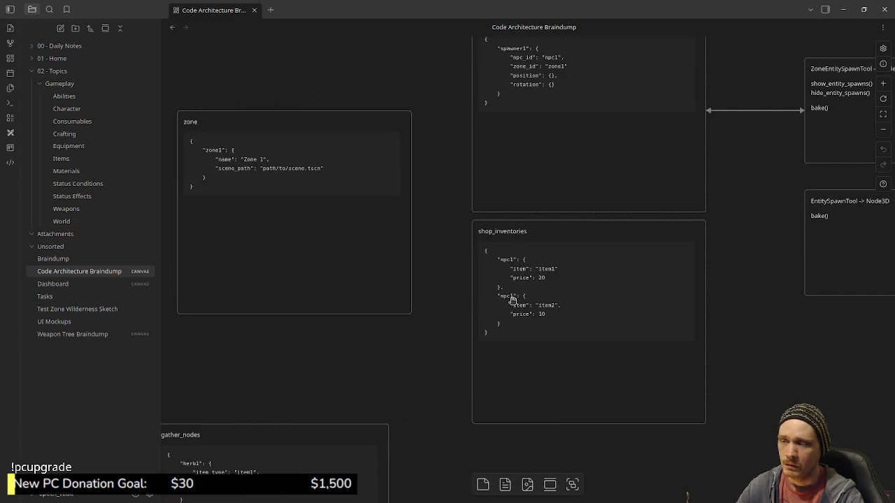
scroll(447, 182, up, 1)
scroll(532, 168, up, 7)
scroll(532, 168, left, 2)
scroll(611, 136, up, 1)
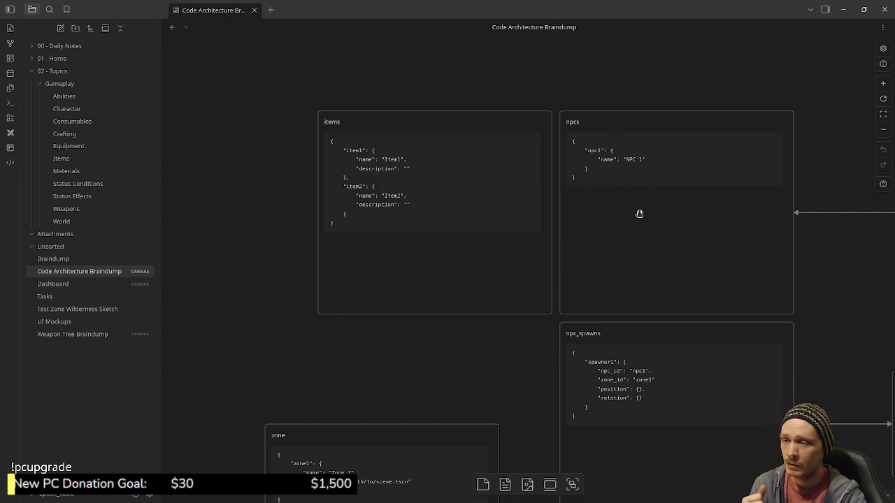
drag(367, 350, 402, 355)
Duplicate the npcs card, move the copy left, and retitle it npc_schedules
click(717, 249)
key(ctrl+c)
key(ctrl+v)
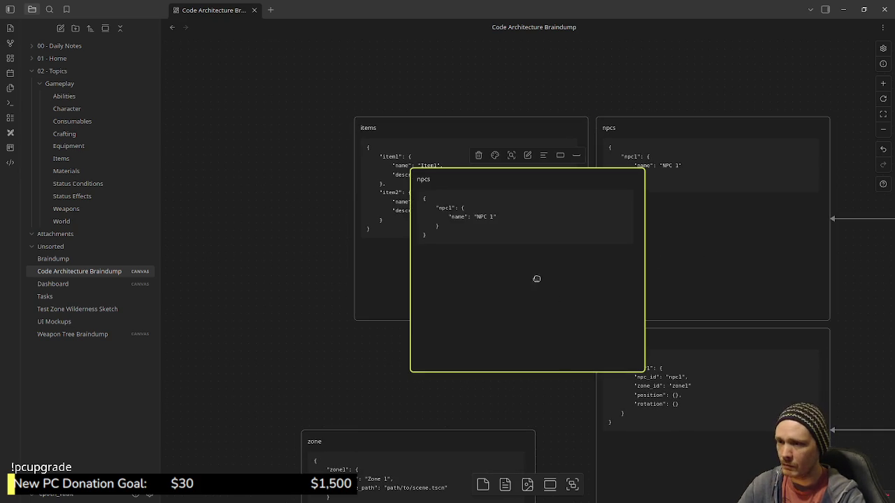
drag(572, 265, 263, 291)
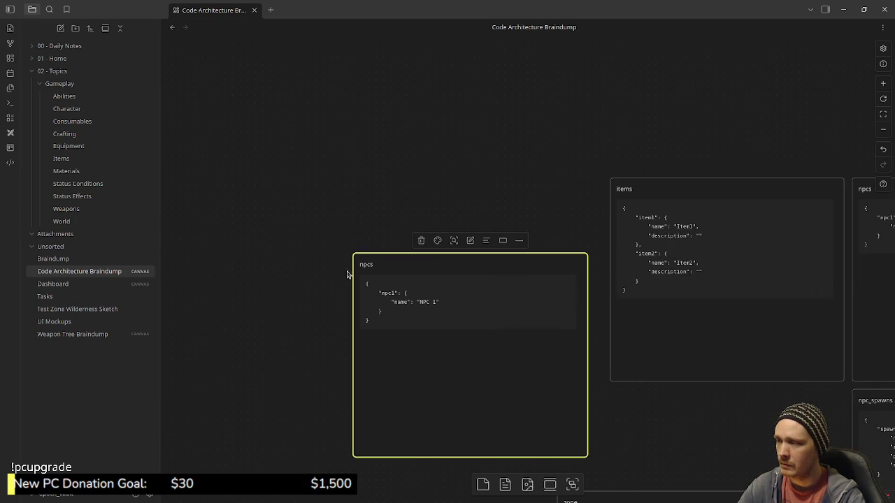
click(417, 272)
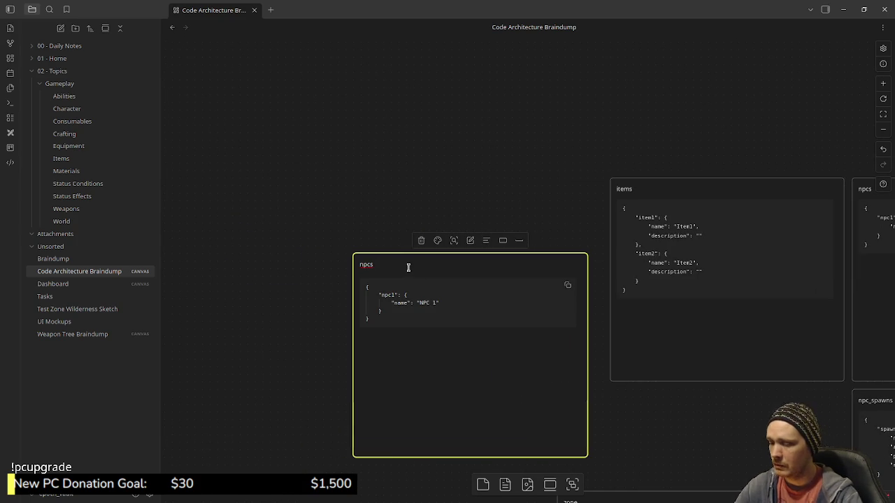
text(c)
text(_schedules)
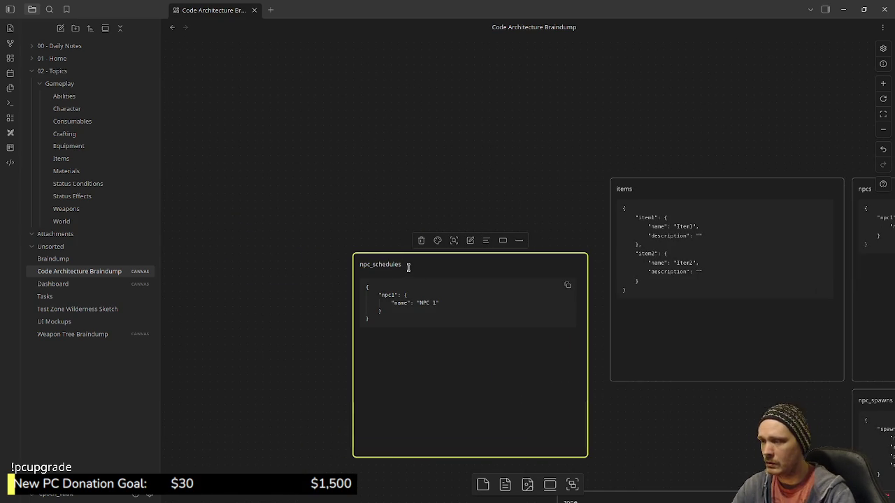
Delete the name line from the npc1 entry in the npc_schedules code block
double_click(388, 294)
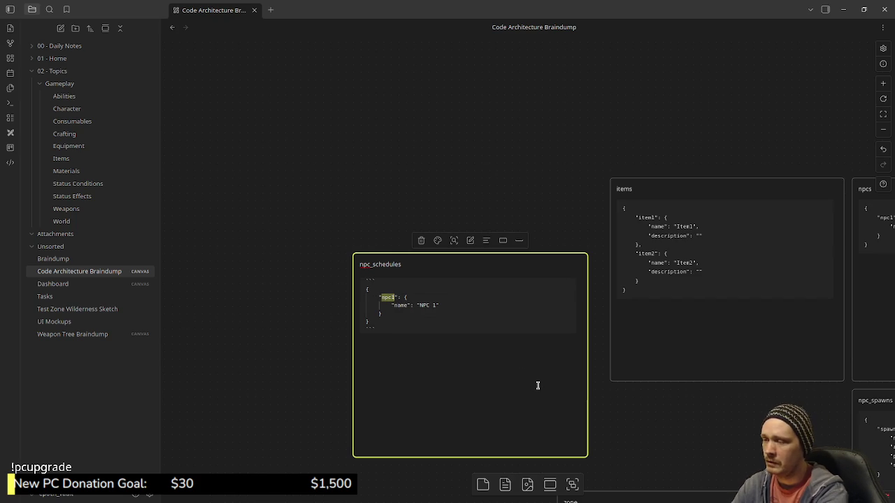
double_click(434, 305)
shift+click(386, 307)
key(BackSpace)
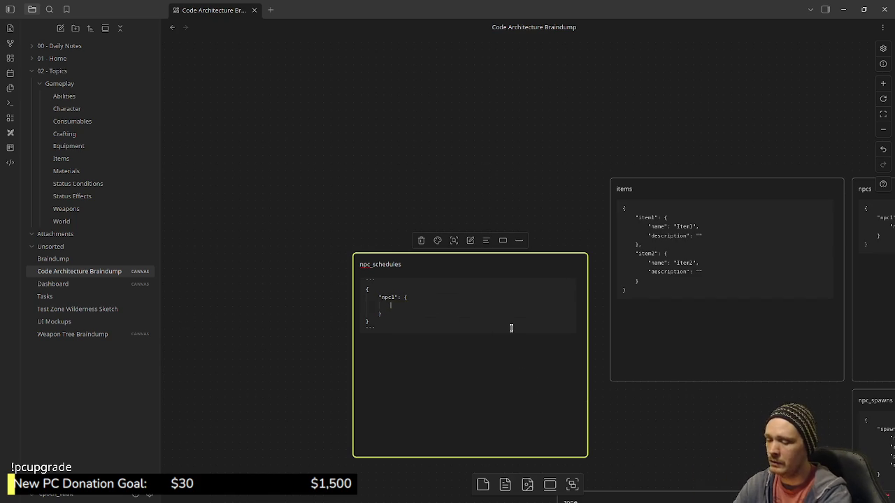
click(504, 175)
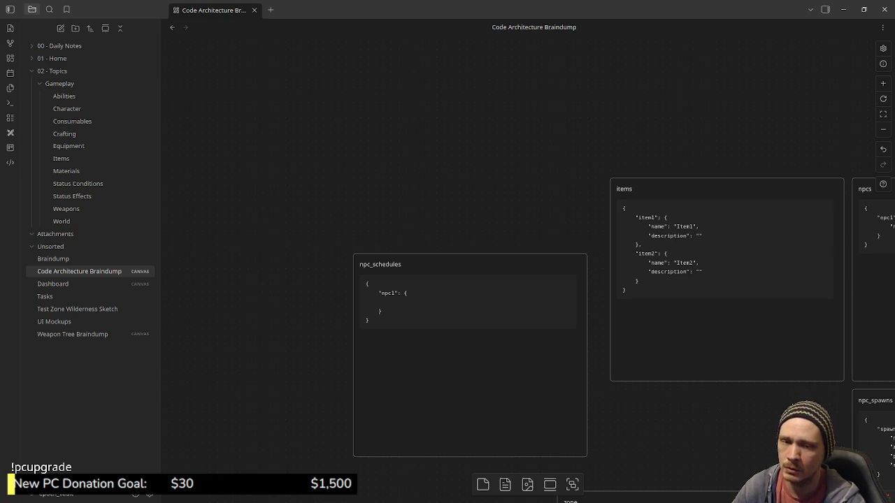
Pan the canvas to inspect the npcs card and the new npc_schedules card
scroll(727, 384, down, 2)
scroll(689, 366, right, 3)
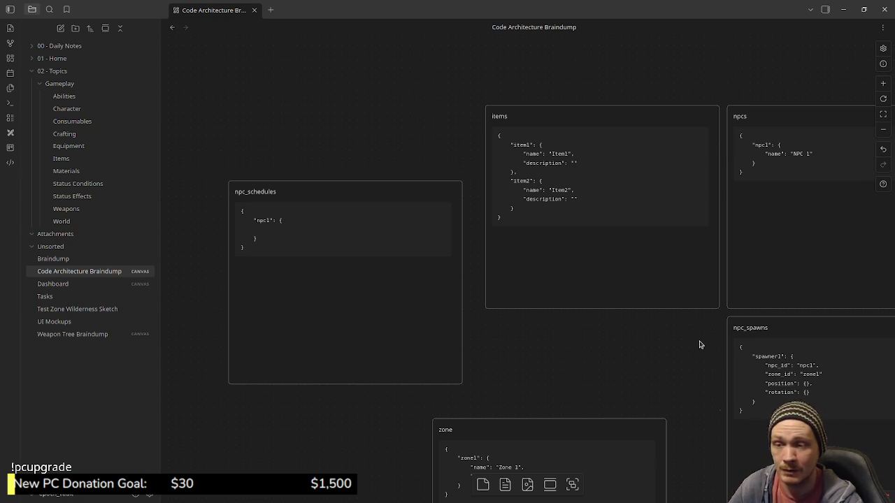
scroll(641, 365, right, 3)
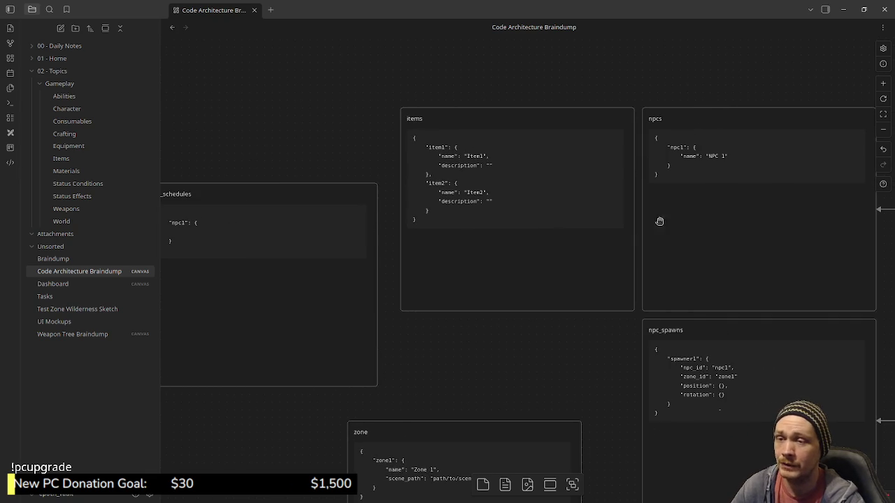
click(702, 217)
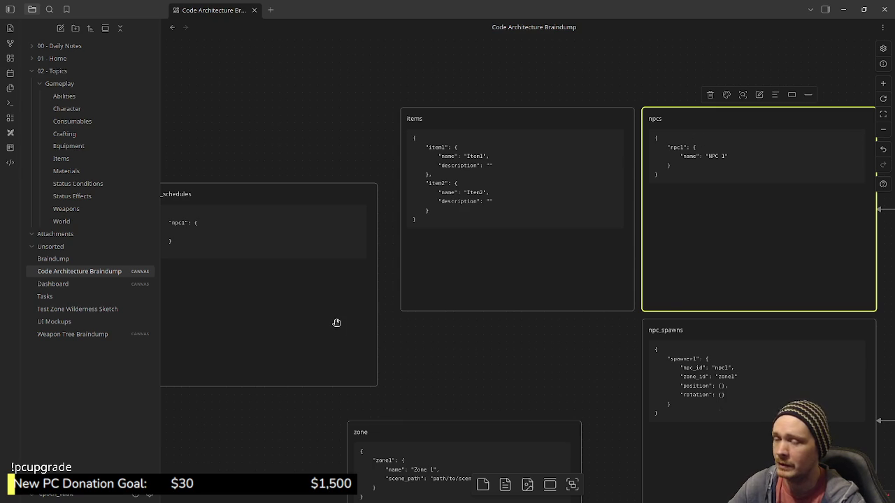
drag(467, 369, 537, 374)
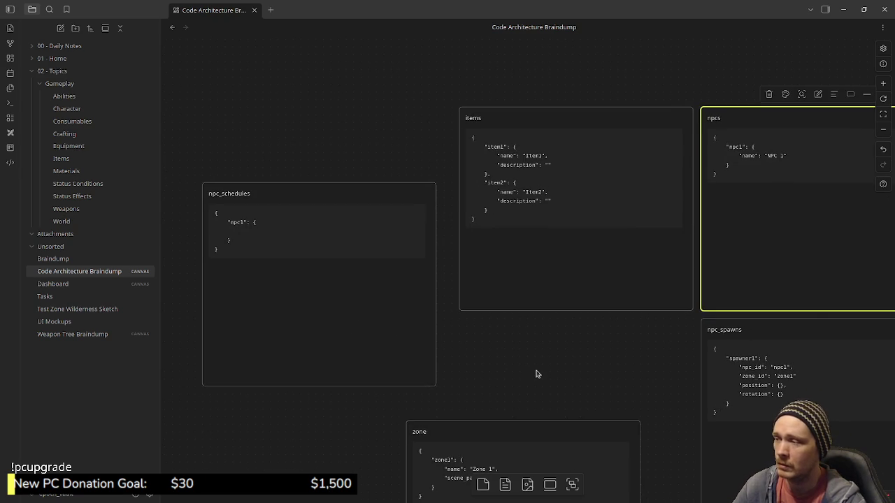
Scroll through the remaining cards down to shop_inventories, then bring the wilderness entity defs up in VS Code
scroll(611, 294, down, 5)
scroll(539, 206, right, 3)
scroll(551, 286, down, 5)
scroll(547, 190, up, 2)
scroll(537, 252, up, 3)
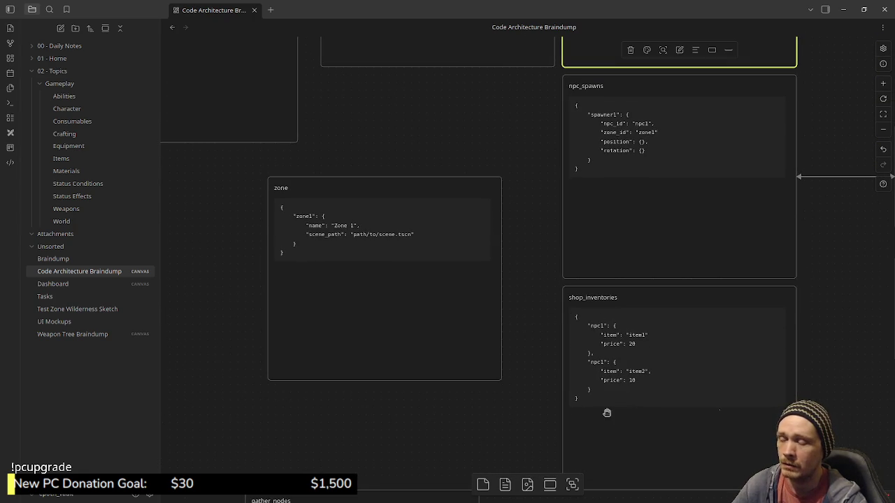
scroll(560, 290, up, 1)
scroll(560, 290, up, 5)
scroll(560, 290, left, 1)
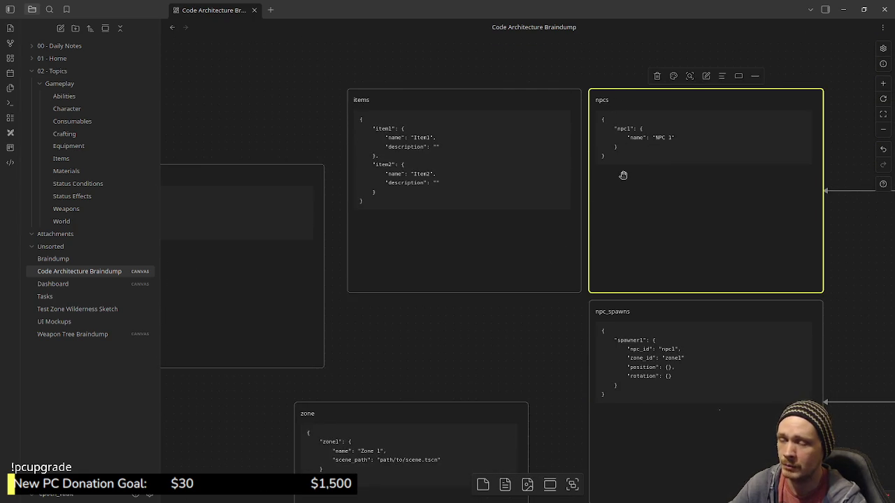
scroll(556, 294, down, 2)
scroll(552, 248, down, 1)
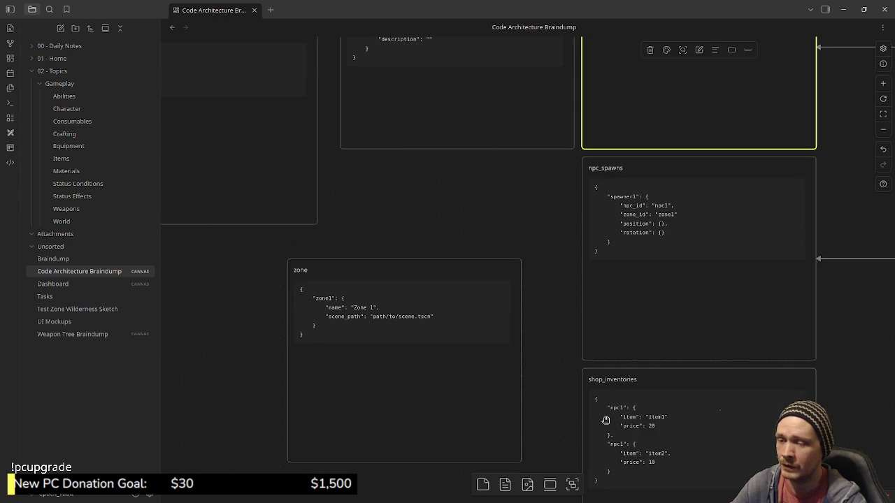
scroll(562, 393, down, 1)
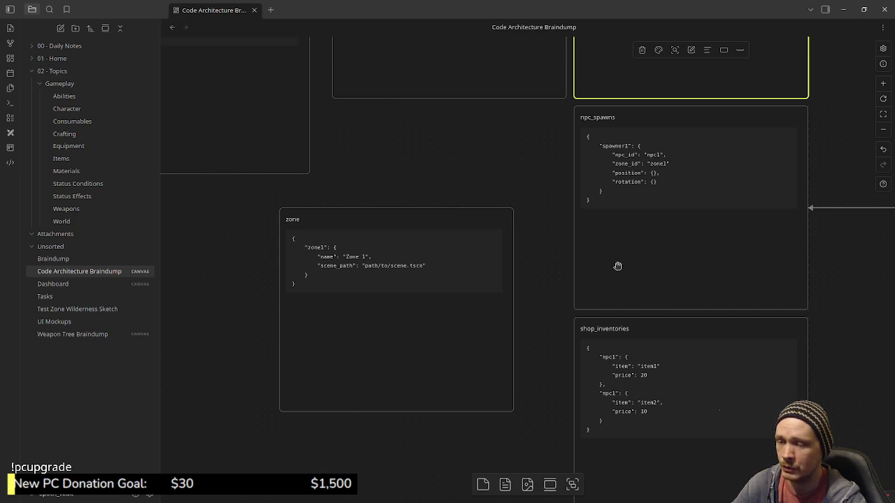
scroll(625, 289, up, 5)
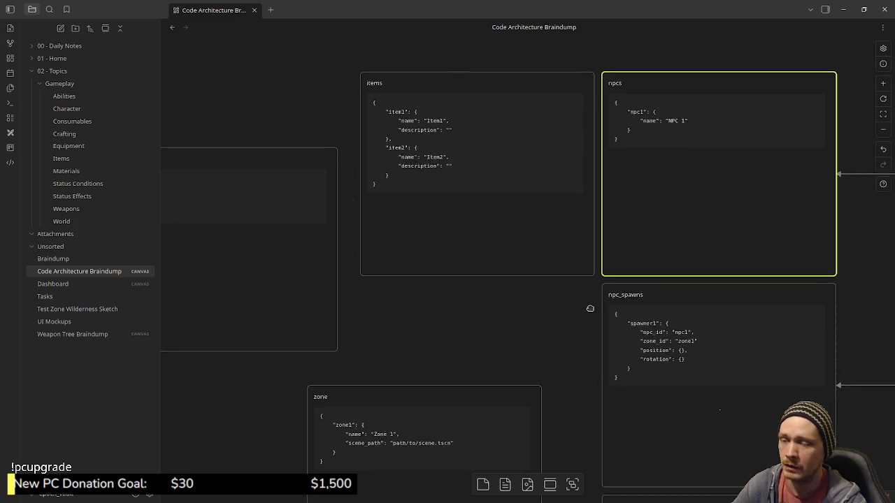
scroll(573, 287, down, 5)
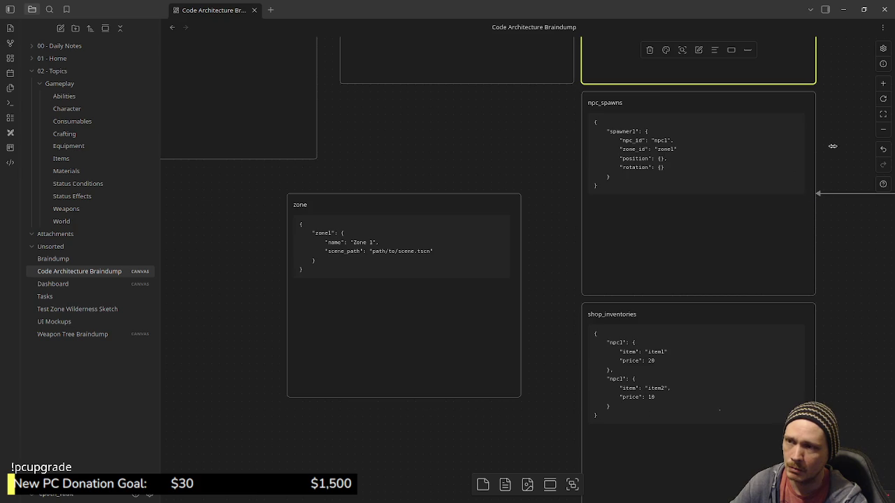
key(alt+Tab)
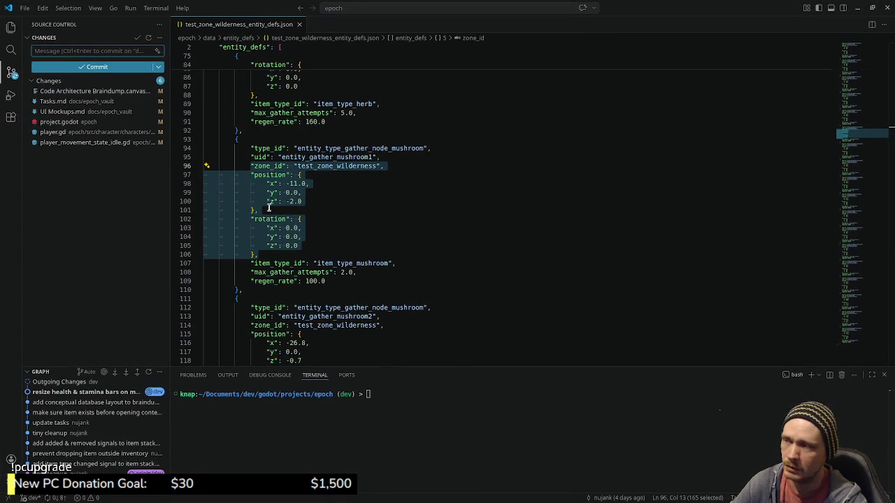
Show the Explorer, view world_entity_defs.json, then return to test_zone_wilderness_entity_defs.json
click(10, 28)
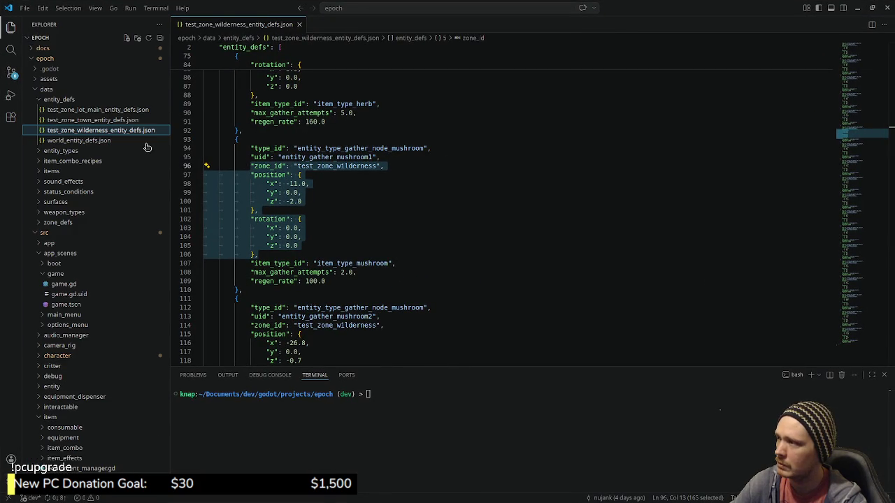
click(96, 141)
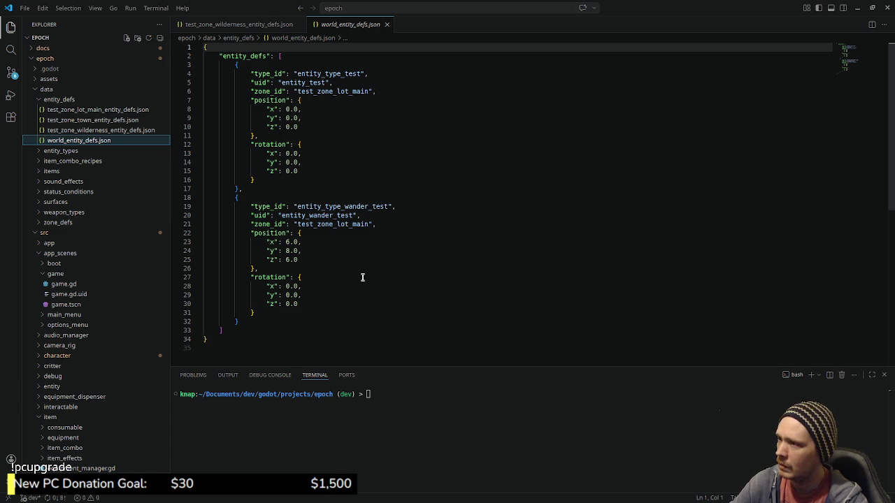
click(78, 132)
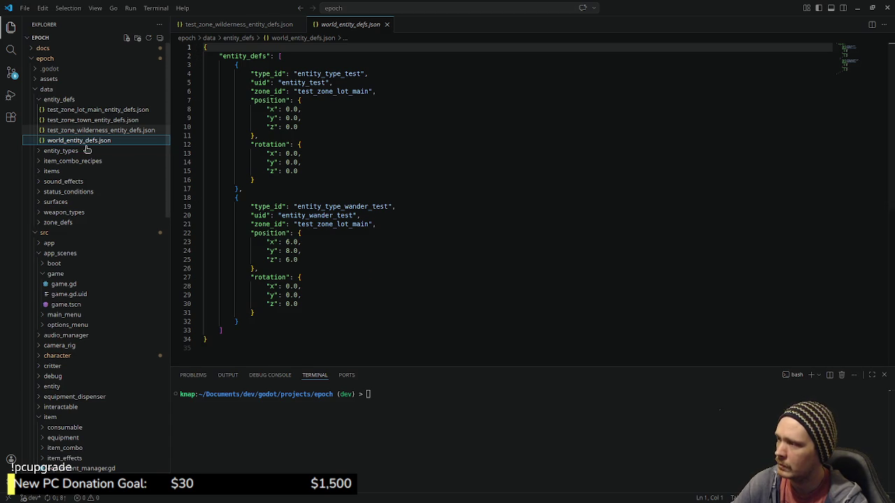
click(344, 299)
Scroll to the top of the wilderness defs, then open test_zone_town_entity_defs.json
scroll(344, 299, up, 2)
scroll(344, 300, up, 3)
scroll(345, 300, down, 4)
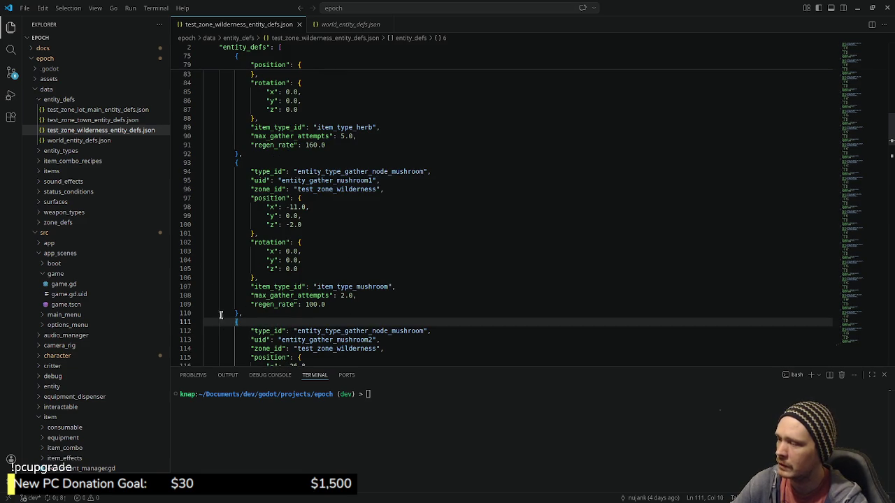
scroll(253, 180, up, 8)
scroll(264, 185, up, 8)
scroll(263, 185, up, 6)
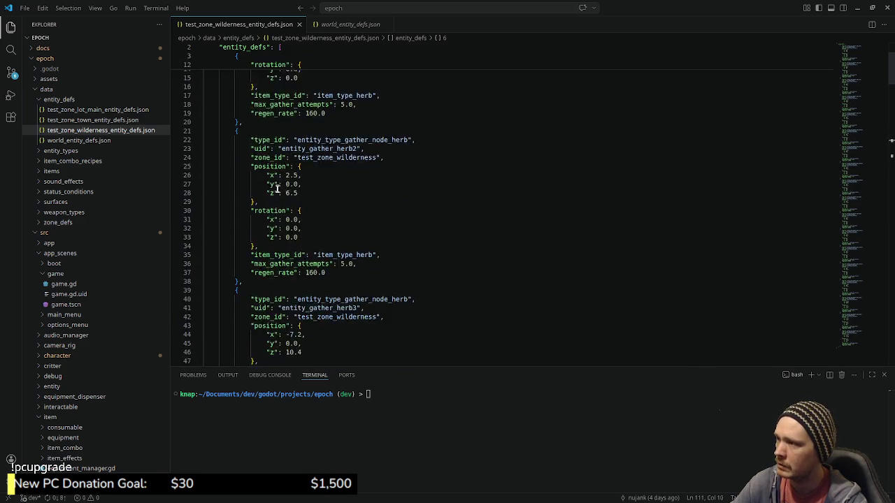
scroll(278, 195, up, 5)
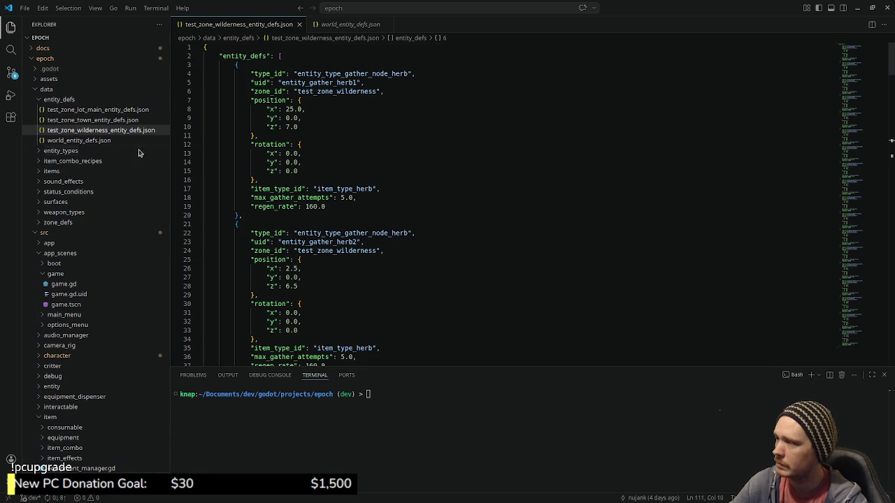
click(97, 120)
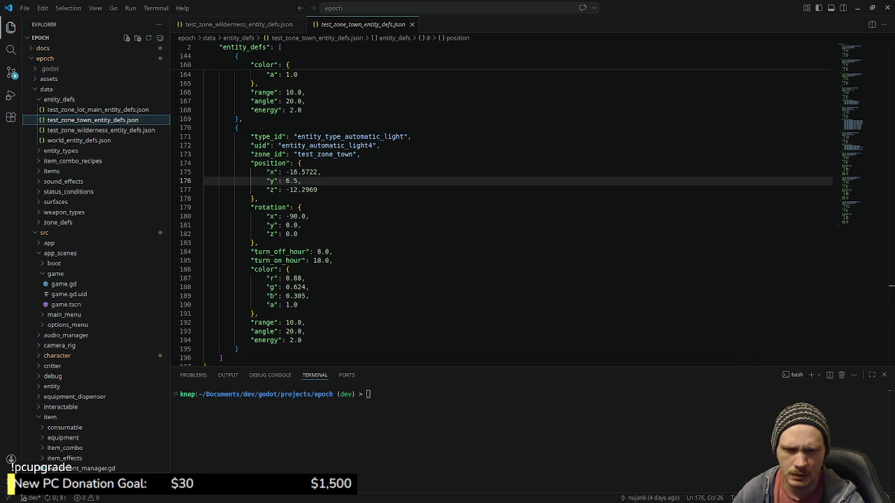
Switch from VS Code to the browser showing graphql.org's 'What is GraphQL?' introduction
key(alt+Tab)
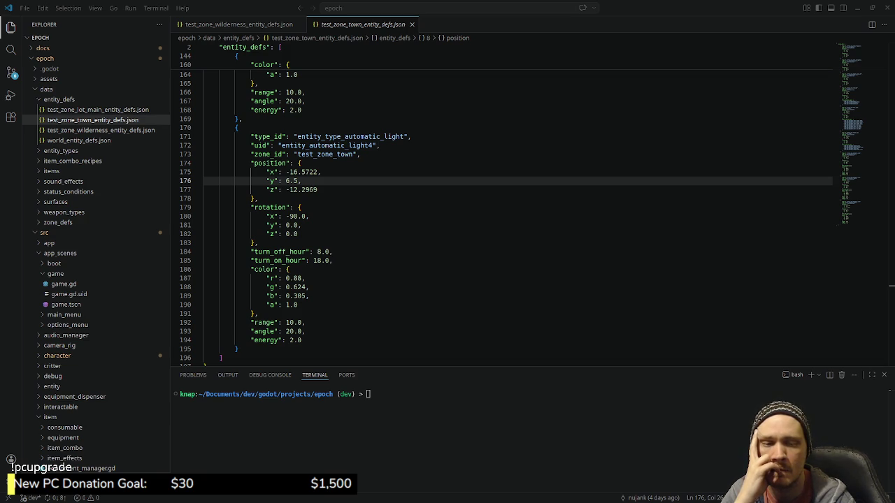
key(alt+Tab)
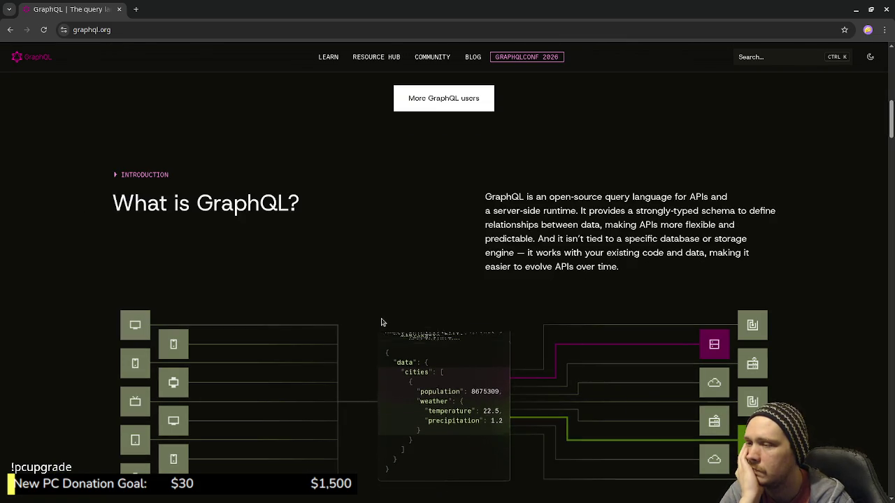
Scroll to the 'A GraphQL Query' example with the Project type and tagline query
scroll(381, 323, down, 1)
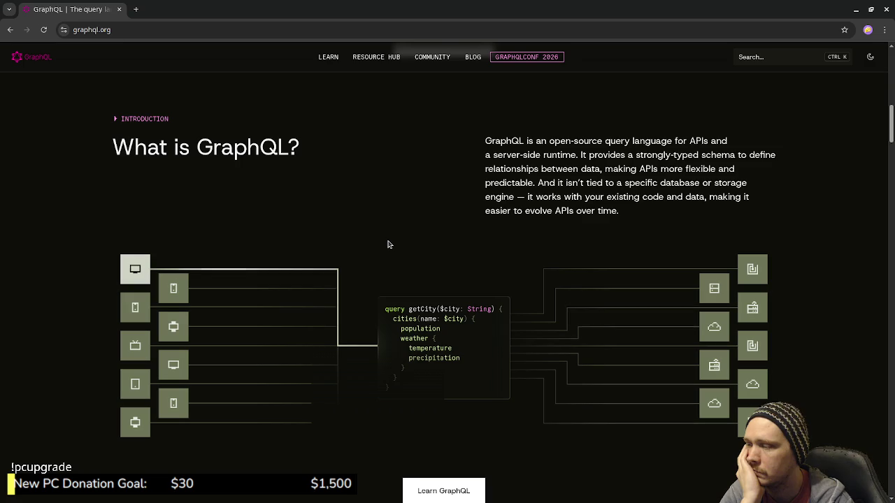
scroll(390, 264, down, 4)
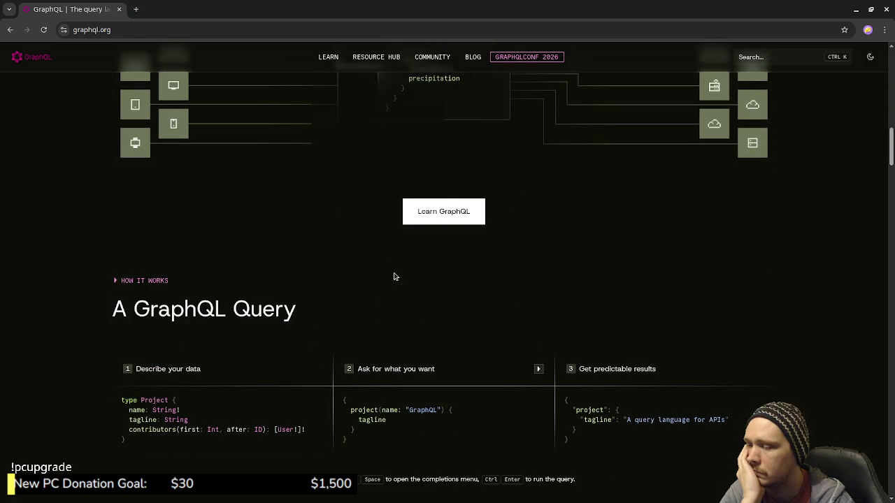
scroll(393, 277, down, 1)
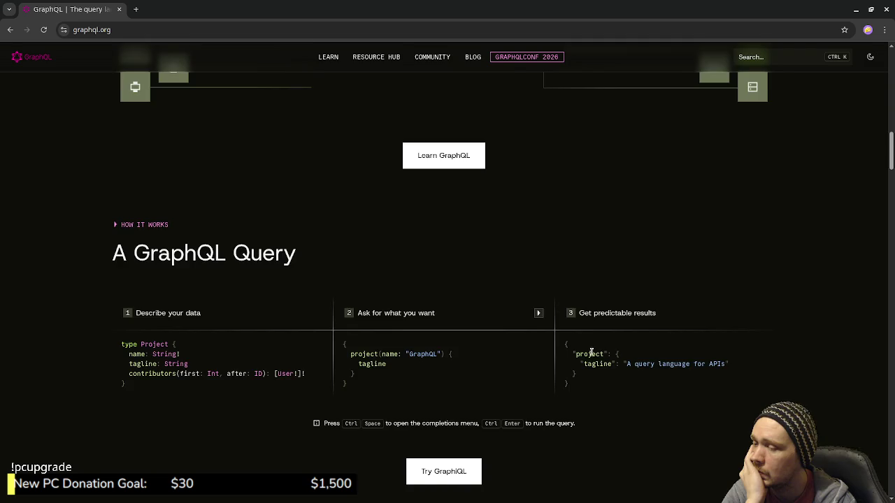
Scroll past Five Pillars to 'Powered by the community' and the 'Ask for what you need' example
scroll(597, 342, down, 3)
scroll(589, 376, down, 2)
scroll(586, 369, down, 3)
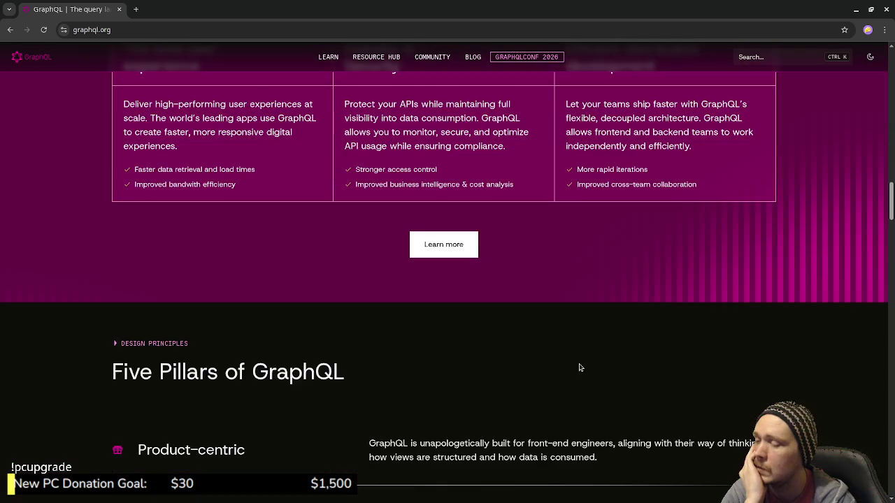
scroll(580, 365, down, 2)
scroll(581, 364, down, 2)
scroll(579, 362, down, 3)
scroll(579, 363, down, 3)
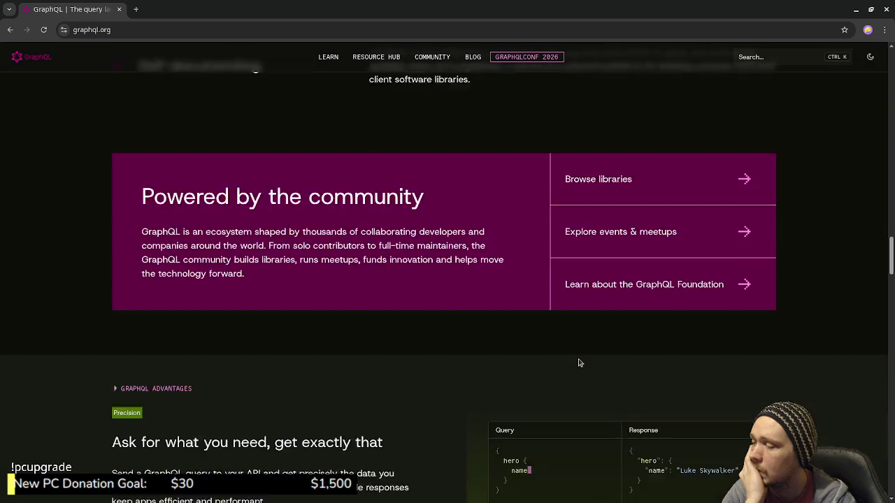
scroll(579, 363, down, 3)
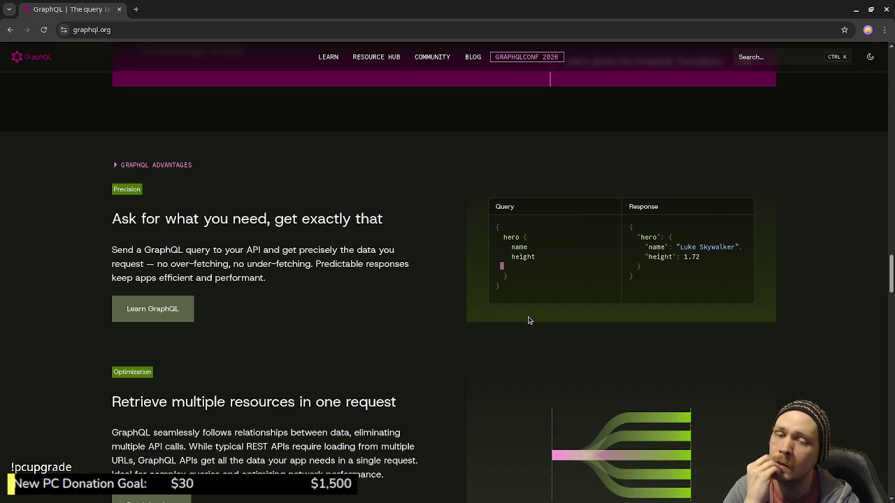
Return to the Code Architecture Braindump canvas, clear the selection and zoom out
click(856, 9)
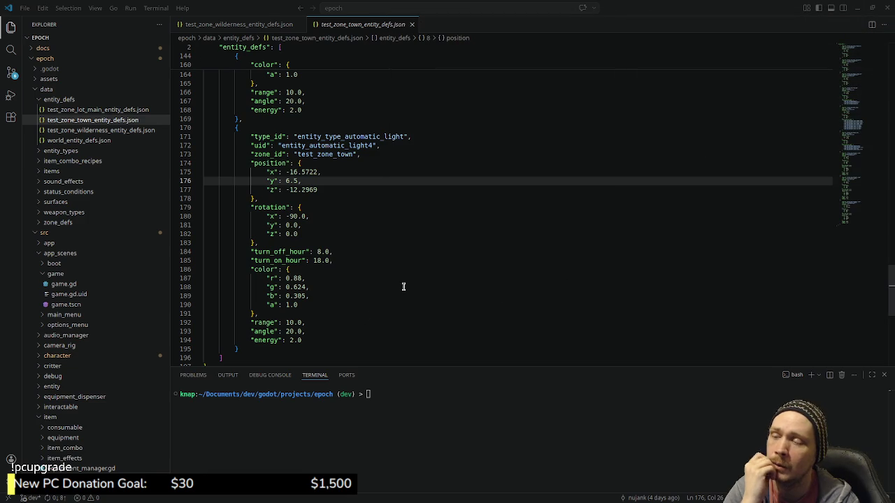
key(alt+Tab)
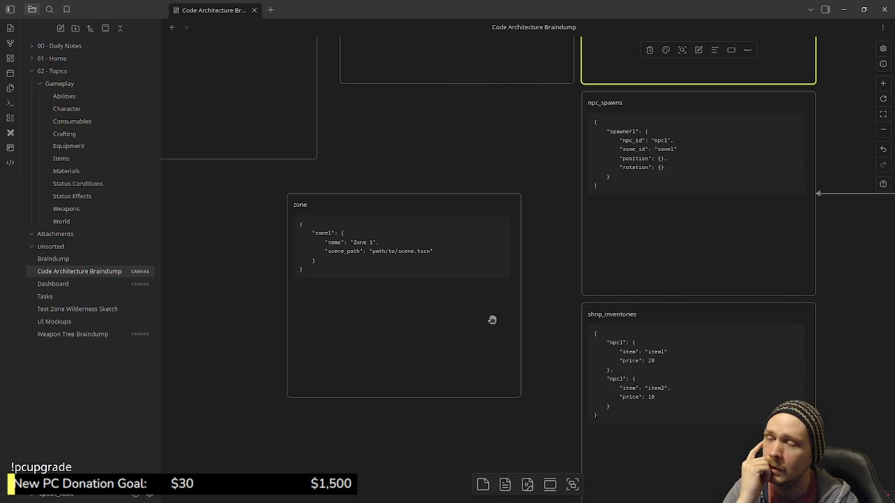
click(546, 219)
scroll(543, 192, down, 5)
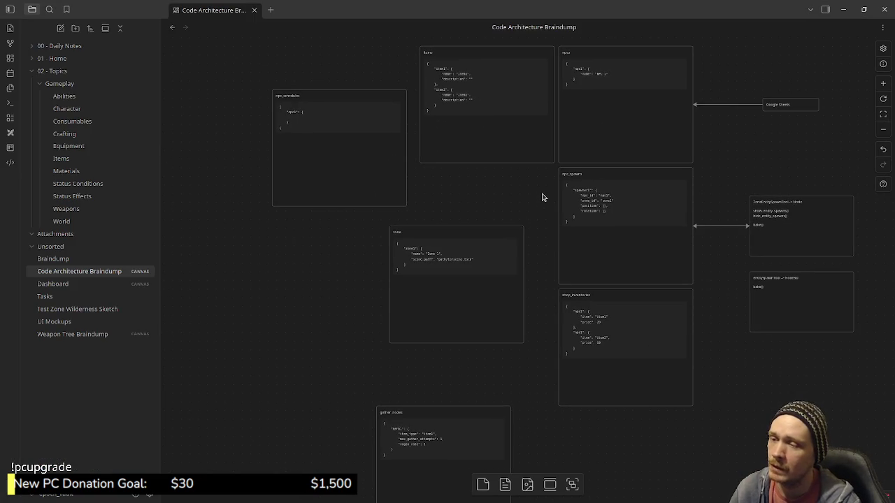
Move the zone card under npc_schedules and line gather_nodes up beside it
drag(455, 310, 339, 308)
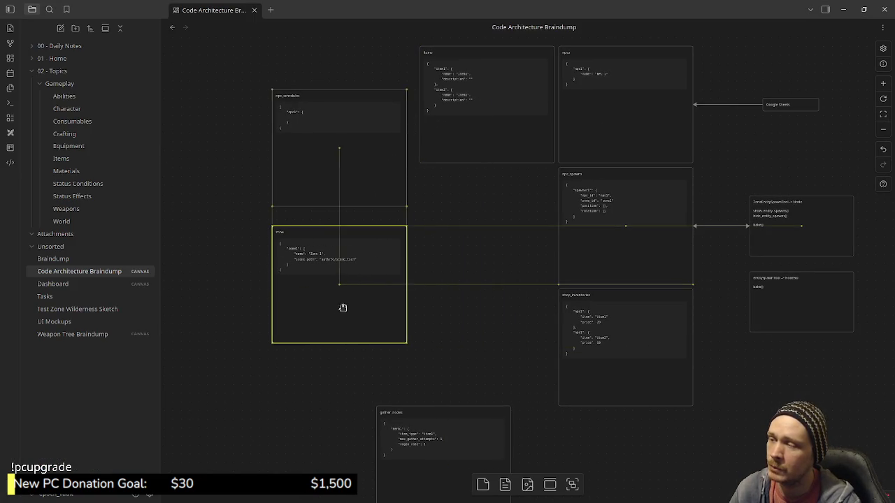
drag(449, 447, 482, 288)
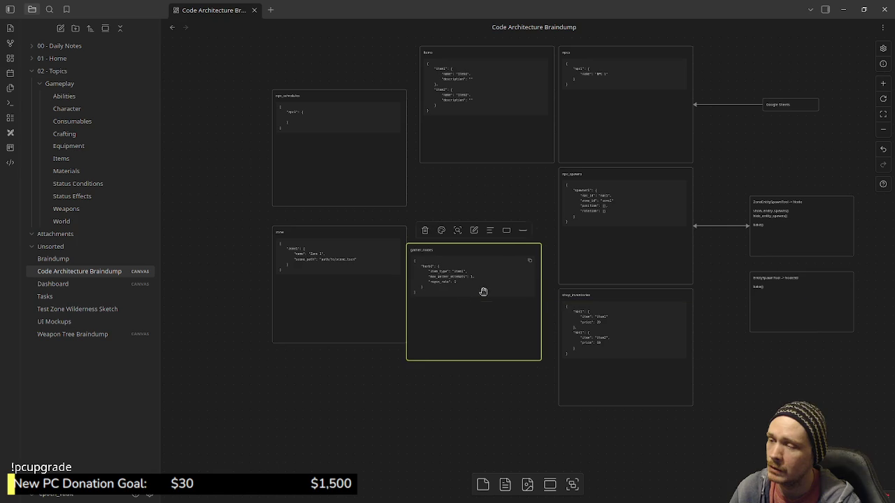
drag(371, 284, 365, 281)
click(447, 222)
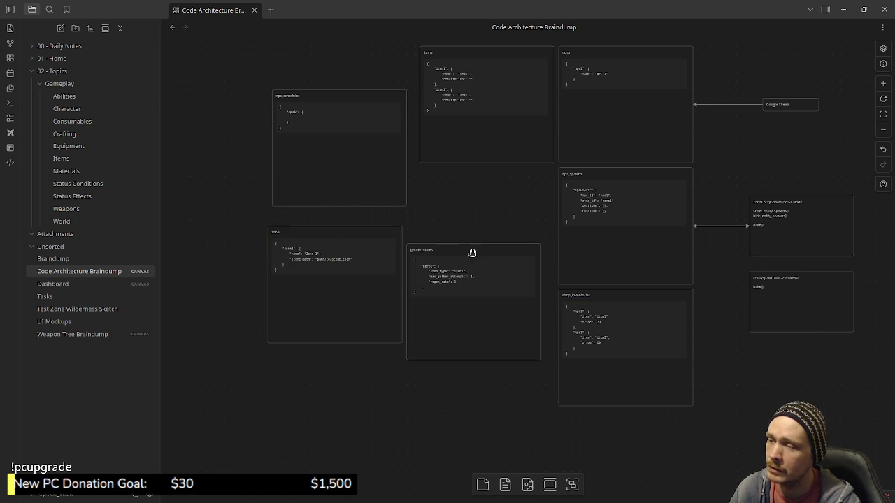
scroll(467, 245, up, 1)
scroll(462, 262, up, 2)
scroll(570, 308, up, 5)
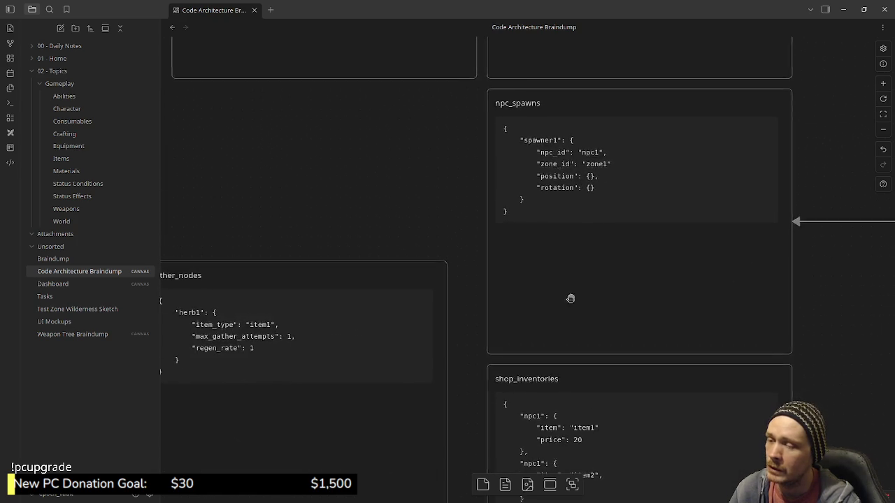
Zoom in and out on the braindump canvas to survey the JSON data cards
scroll(444, 308, up, 3)
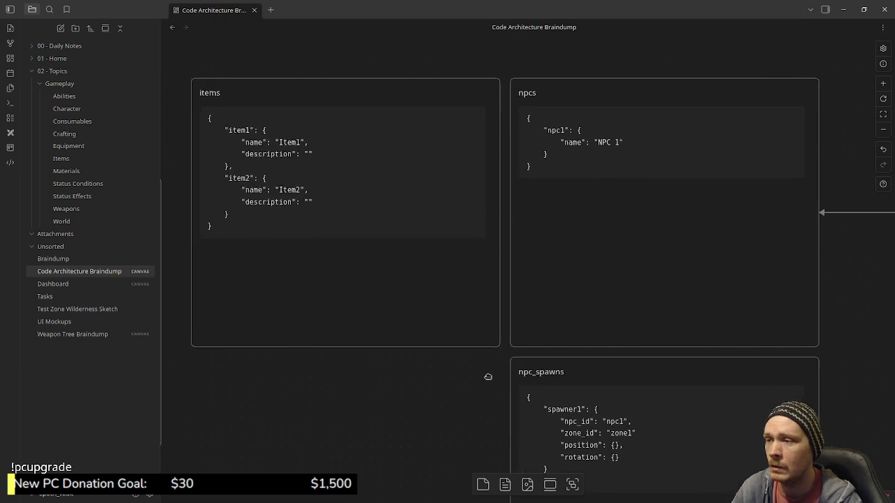
scroll(483, 349, up, 2)
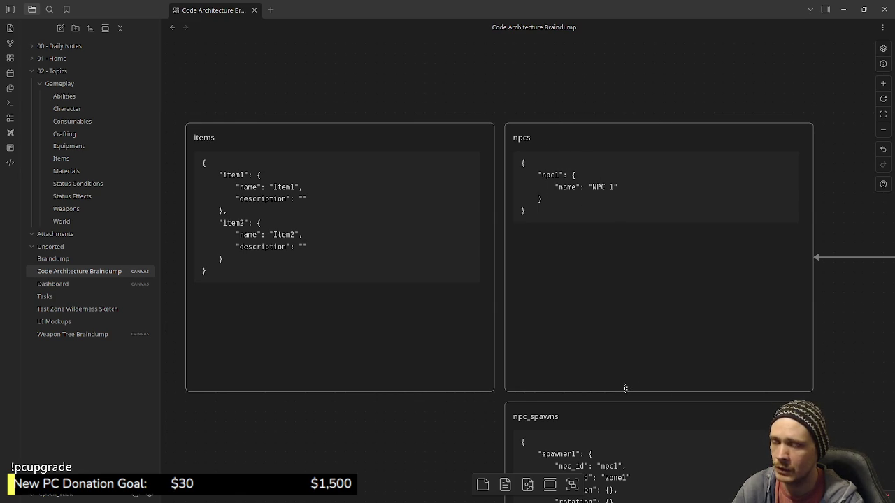
scroll(629, 386, down, 5)
scroll(637, 249, down, 2)
scroll(536, 190, right, 2)
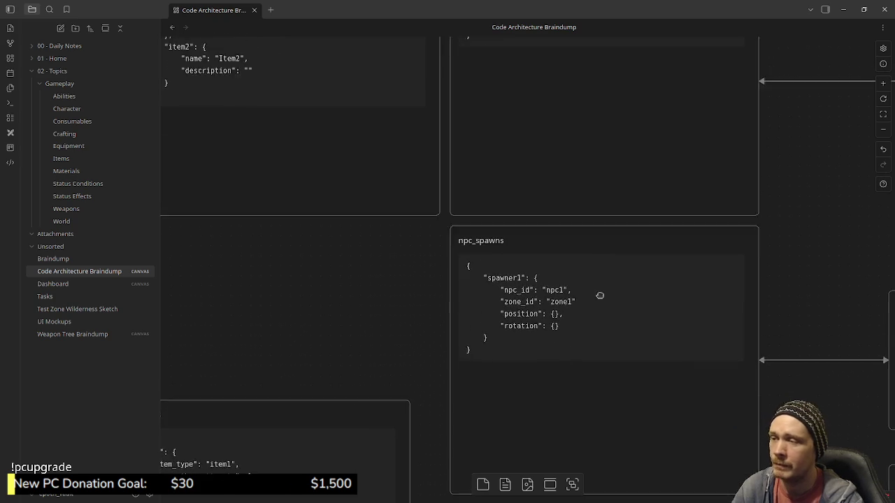
scroll(595, 260, up, 5)
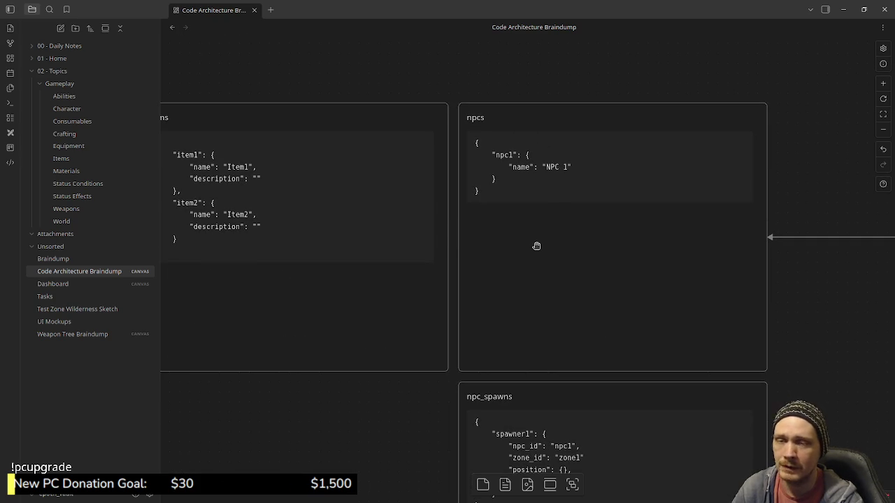
scroll(550, 314, down, 4)
scroll(539, 133, down, 1)
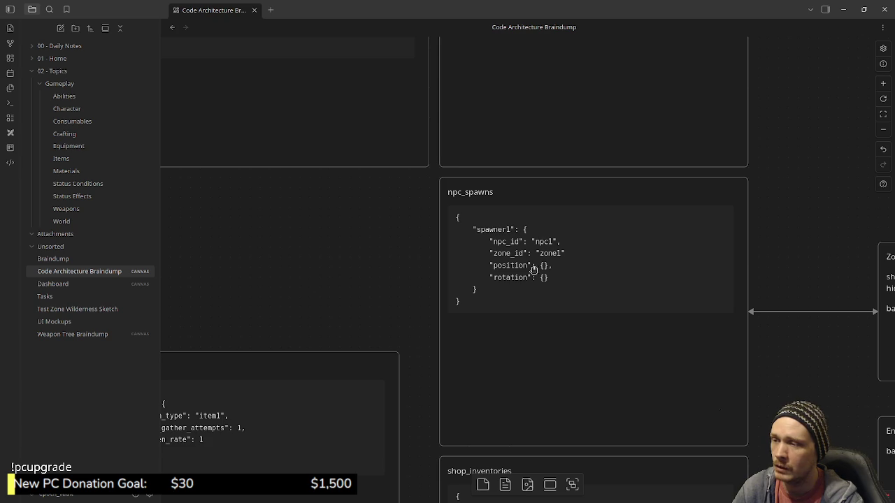
scroll(525, 248, up, 1)
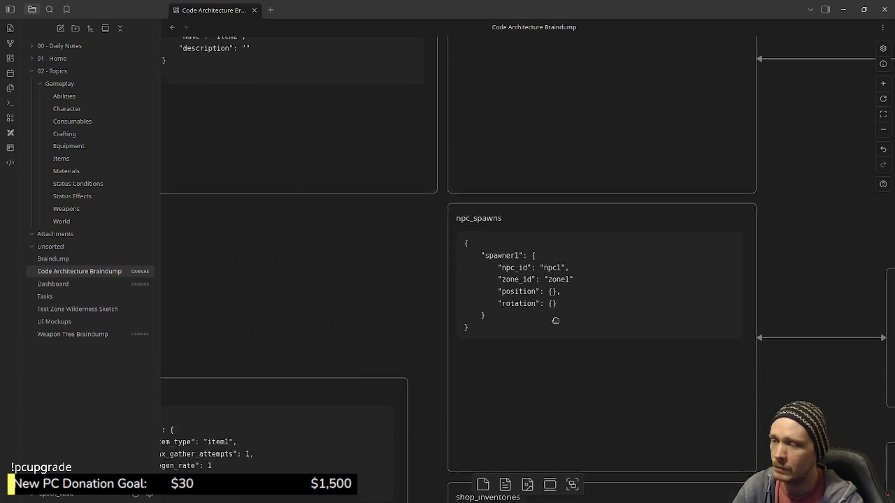
scroll(553, 314, up, 3)
scroll(563, 307, up, 3)
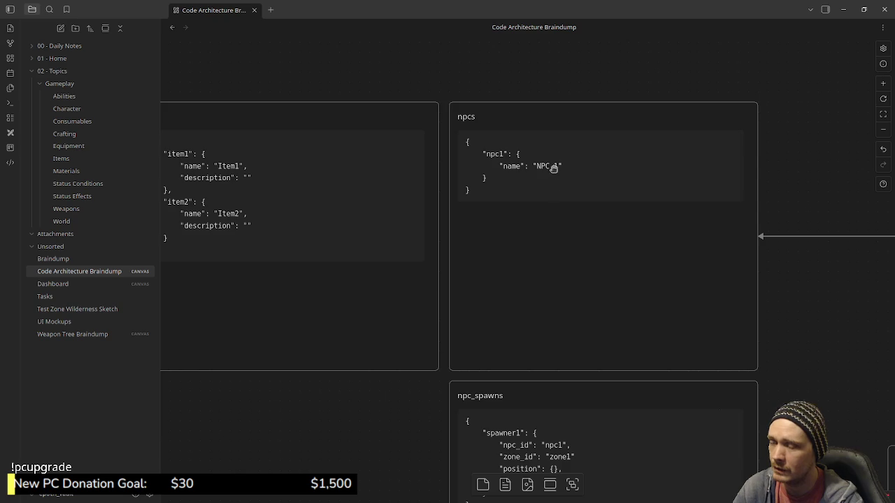
Pan across the npc_schedules, zone, npc_spawns, gather_nodes and shop_inventories cards, then minimize Obsidian
mouse_move(562, 313)
mouse_down()
mouse_move(649, 203)
mouse_move(757, 258)
mouse_up()
drag(495, 293, 721, 271)
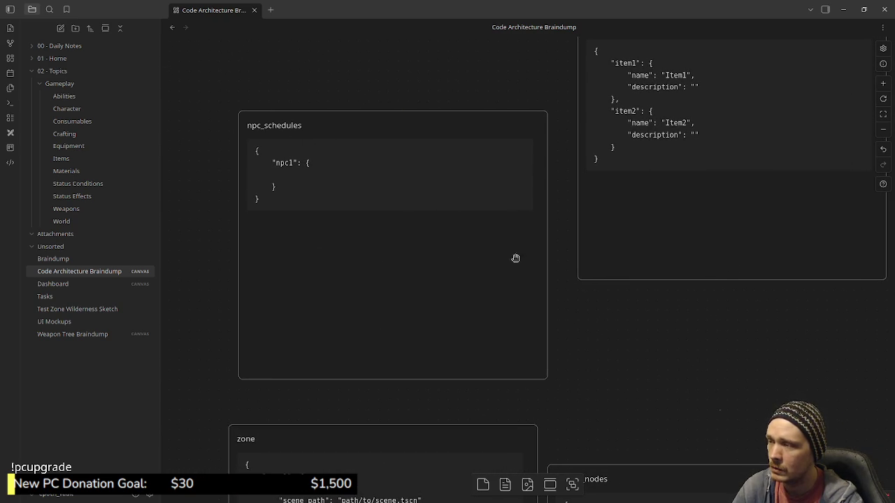
drag(696, 351, 464, 330)
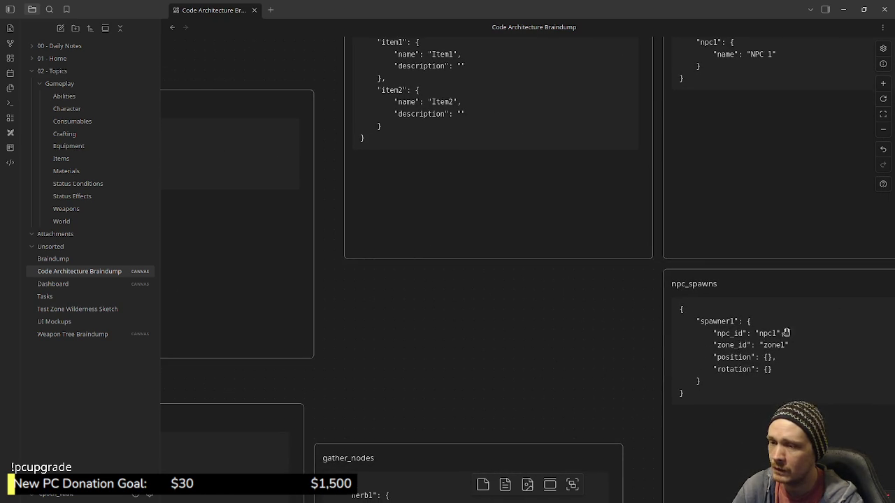
drag(260, 197, 477, 242)
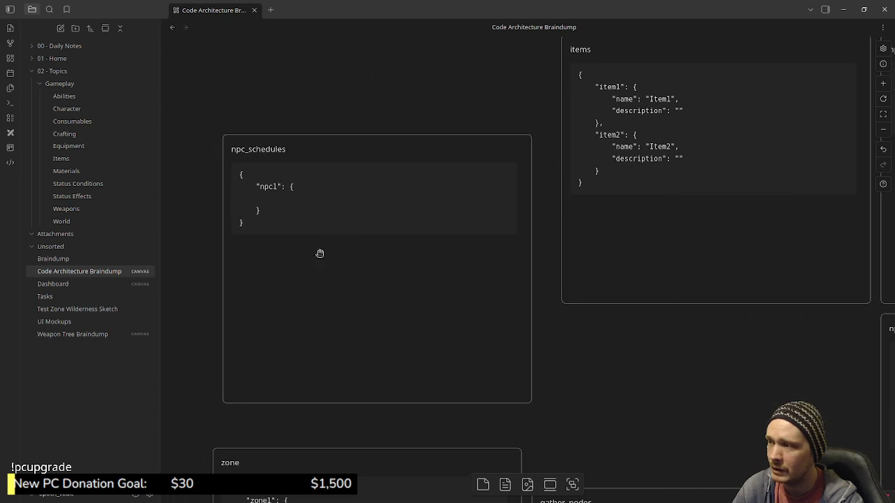
scroll(604, 304, down, 5)
scroll(604, 303, right, 5)
drag(604, 303, 527, 172)
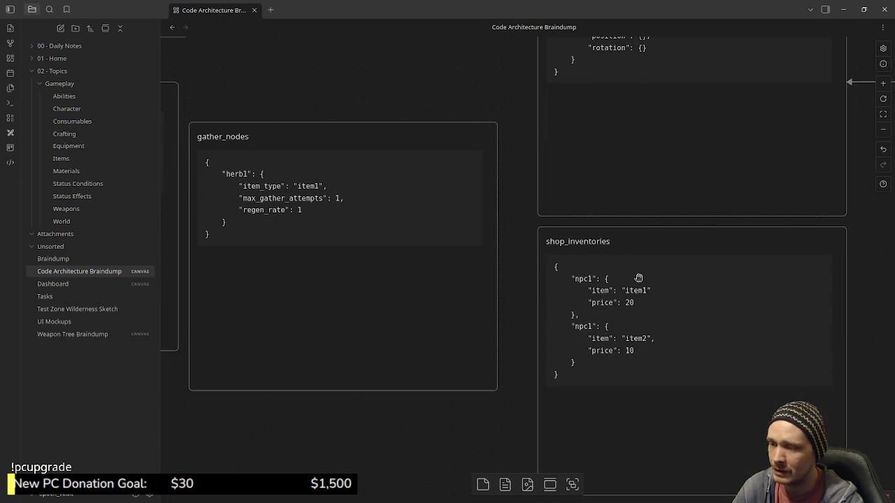
drag(490, 101, 540, 232)
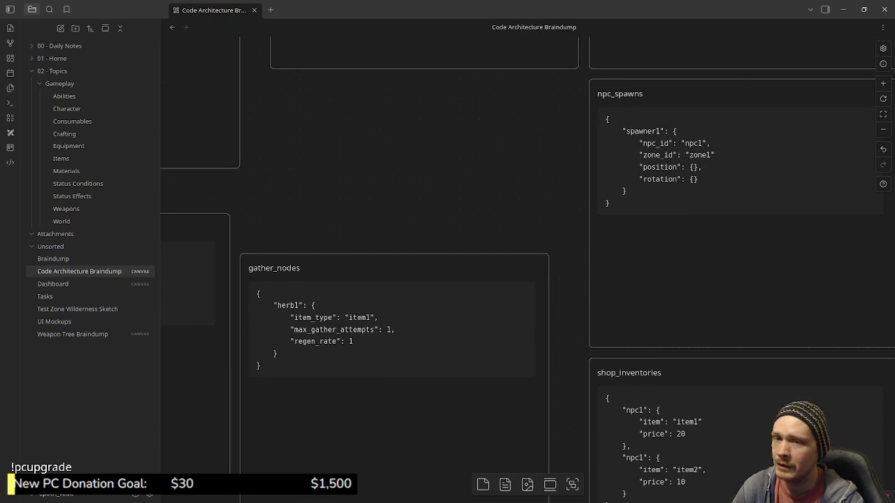
click(845, 10)
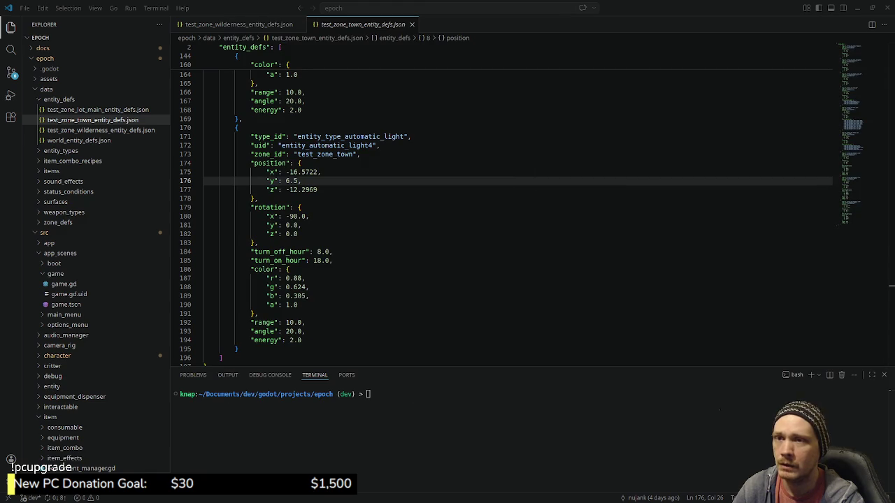
Switch to the graphql.org browser window and scroll down to the community-built tools section
key(super)
click(610, 252)
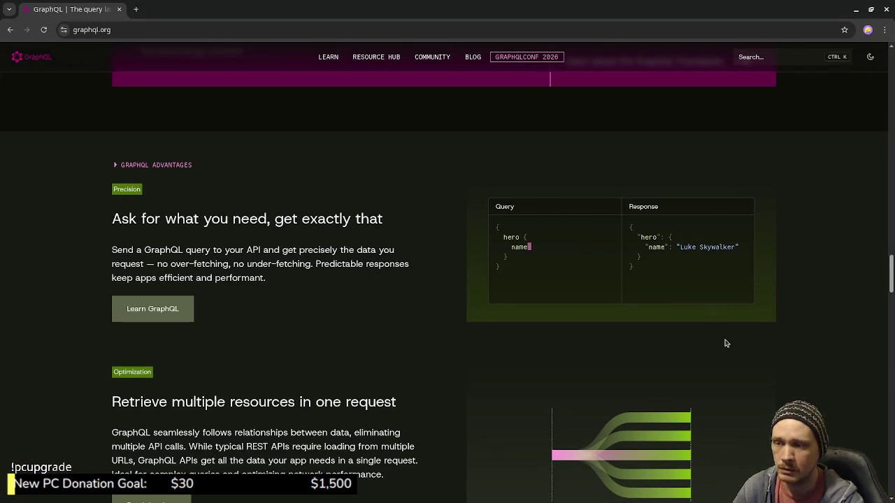
scroll(806, 357, down, 1)
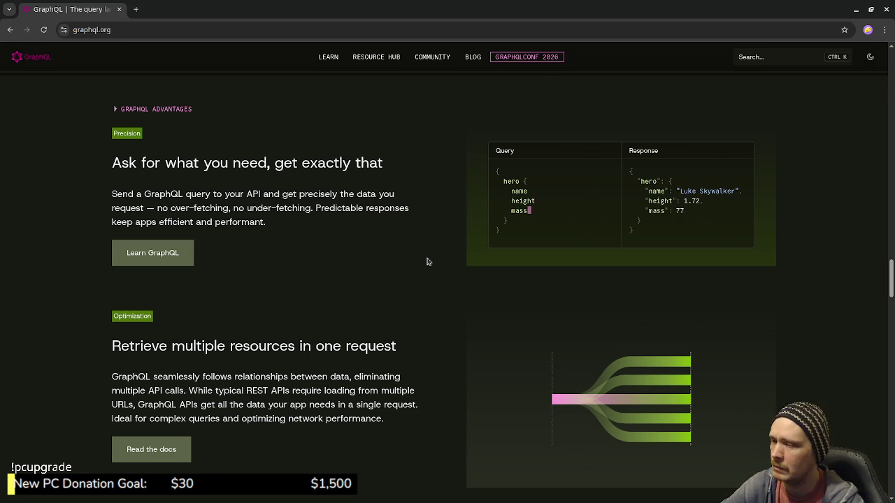
scroll(428, 262, down, 2)
scroll(428, 261, down, 3)
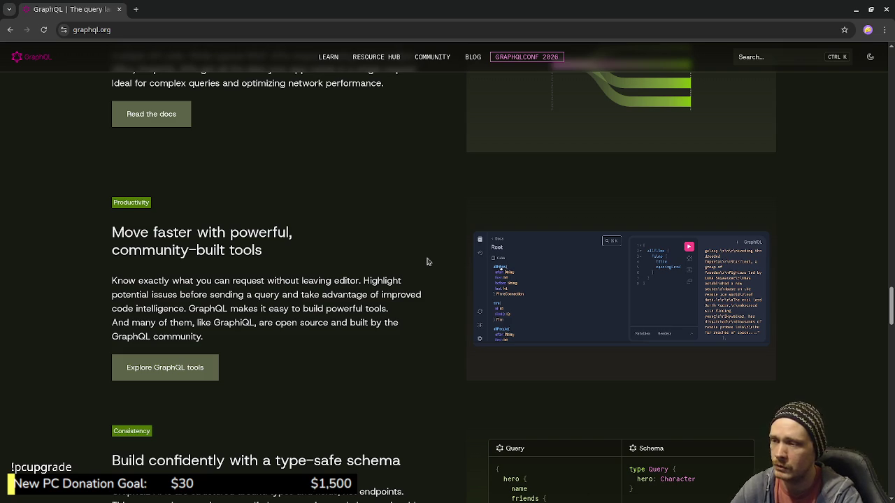
scroll(428, 262, down, 2)
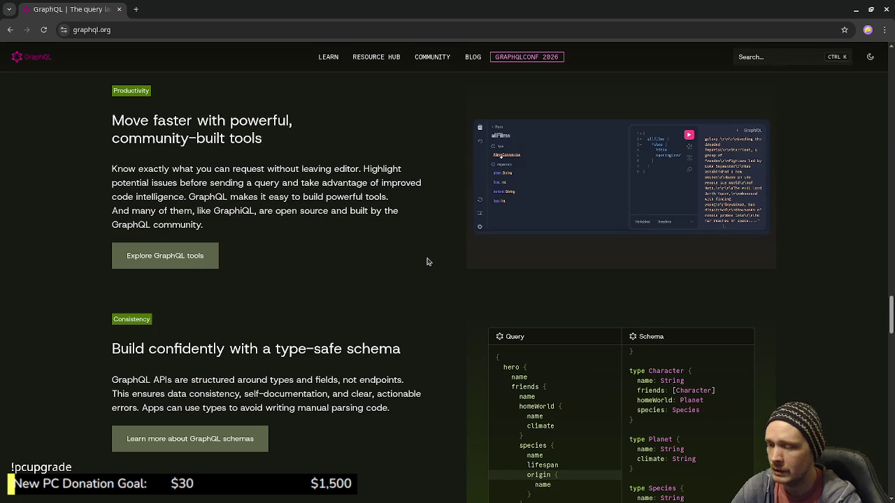
scroll(413, 280, down, 2)
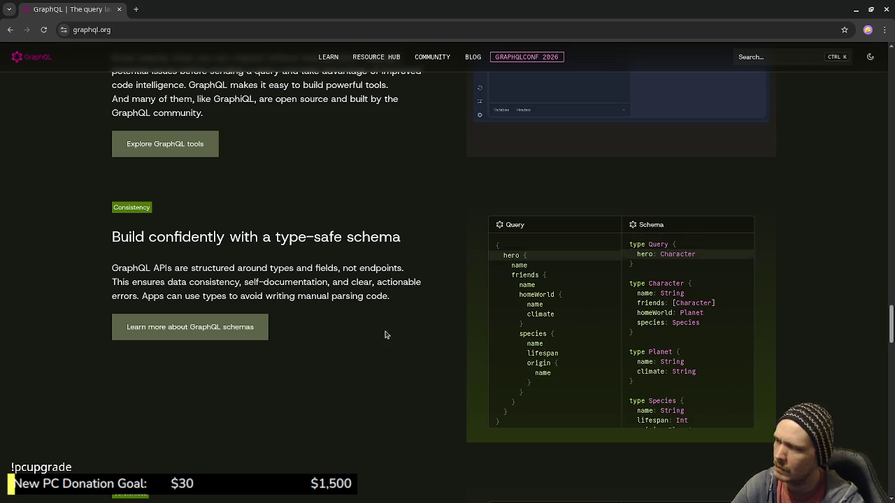
scroll(419, 353, up, 6)
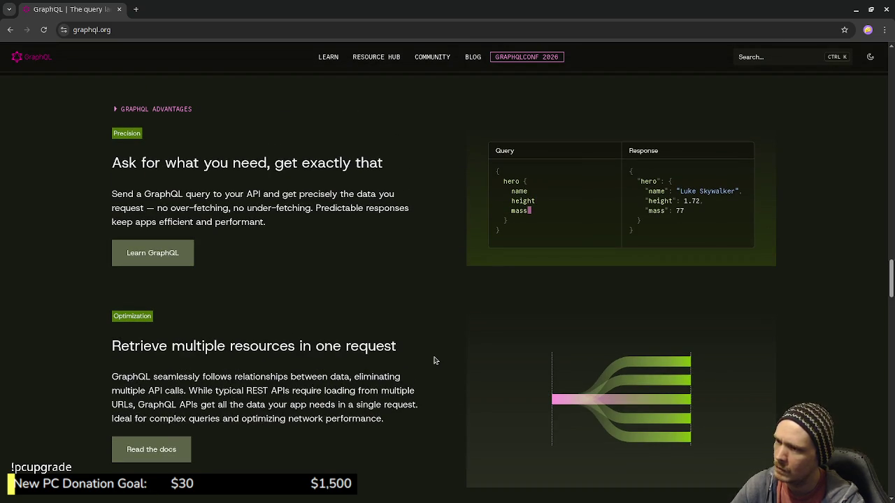
scroll(433, 360, down, 4)
scroll(437, 365, down, 1)
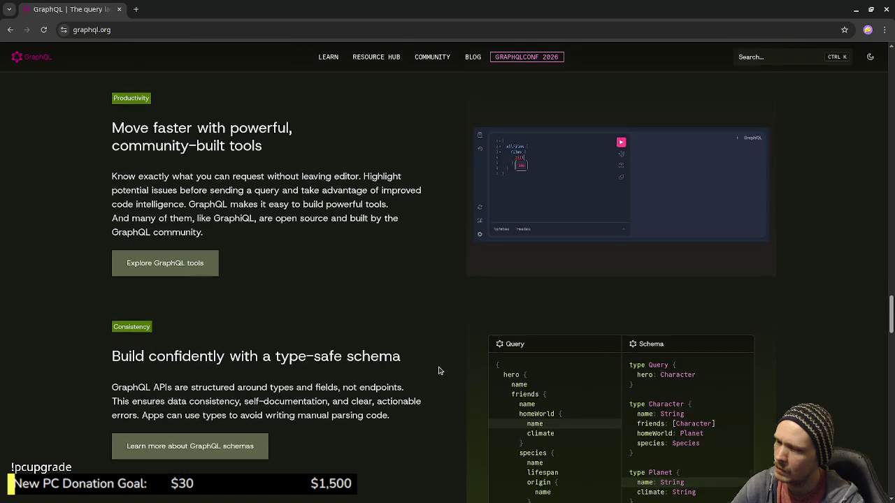
scroll(439, 368, up, 5)
scroll(440, 369, up, 3)
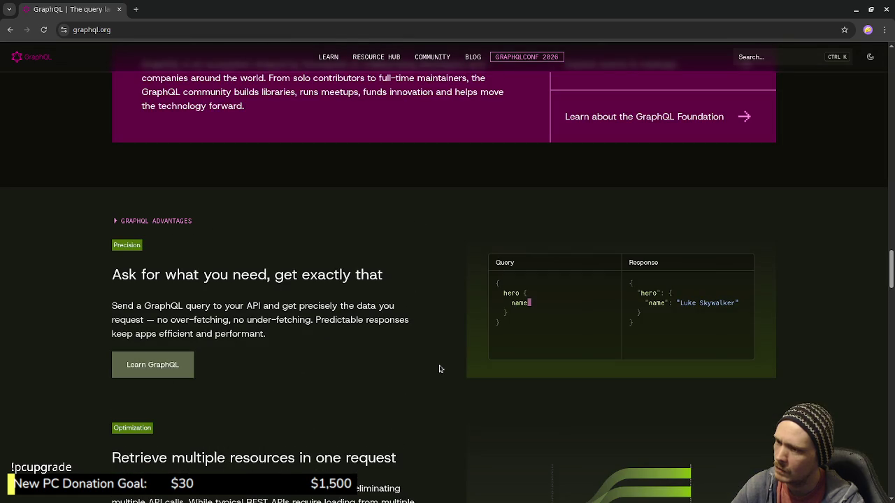
scroll(440, 368, down, 5)
scroll(440, 368, down, 4)
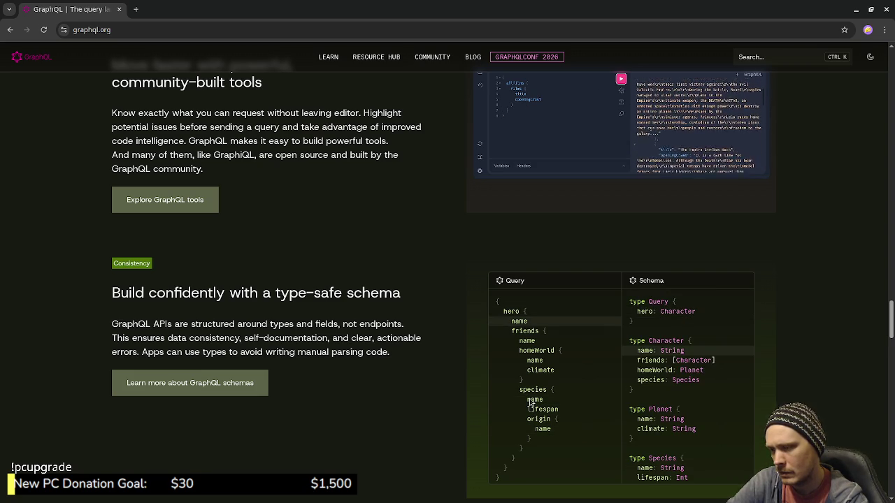
scroll(376, 315, up, 2)
scroll(391, 329, up, 8)
scroll(399, 336, up, 3)
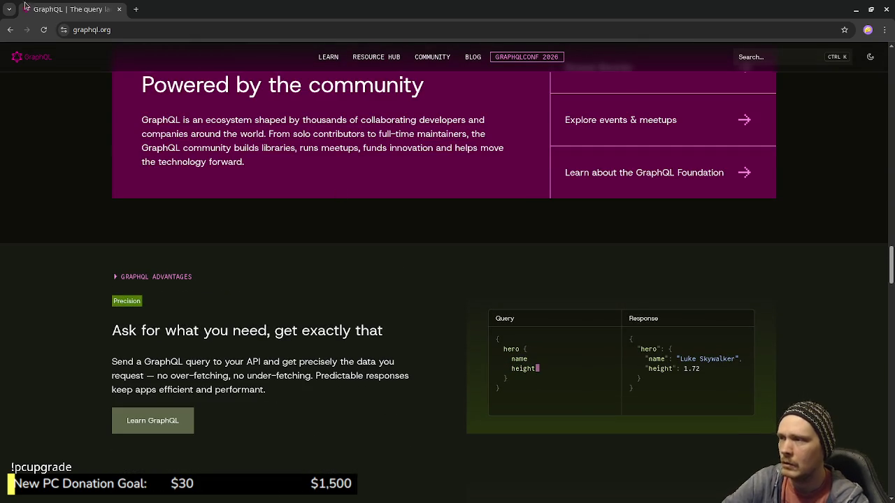
double_click(63, 14)
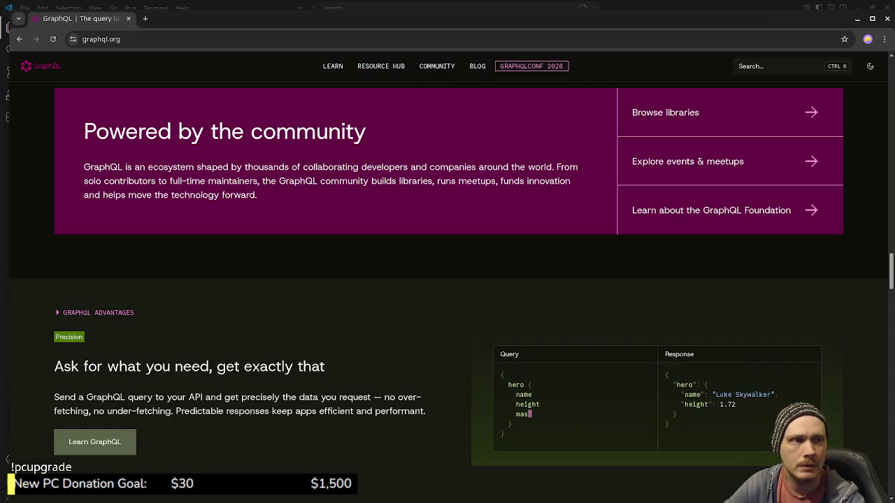
Switch back to VS Code, then on to the SpacetimeDB pricing page
key(alt+Tab)
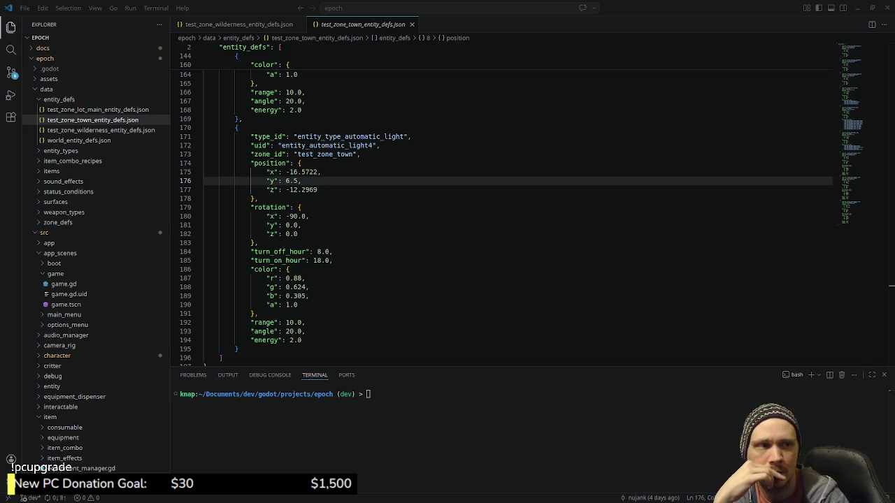
key(alt+Tab)
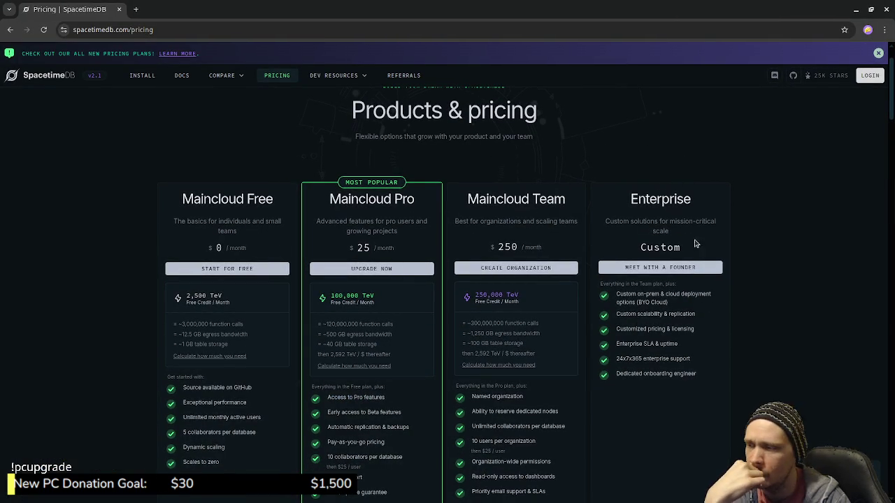
Scroll the SpacetimeDB pricing page, open DEV RESOURCES and COMPARE, then minimize the browser
scroll(755, 264, down, 1)
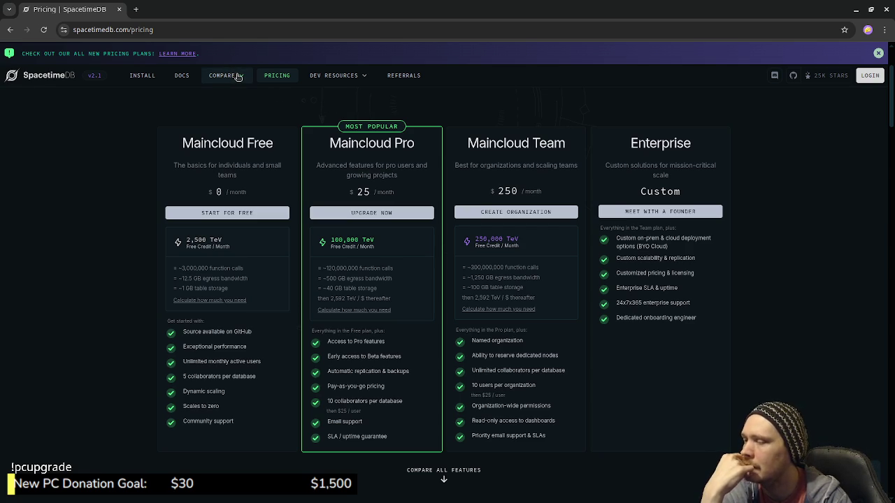
click(330, 77)
click(235, 78)
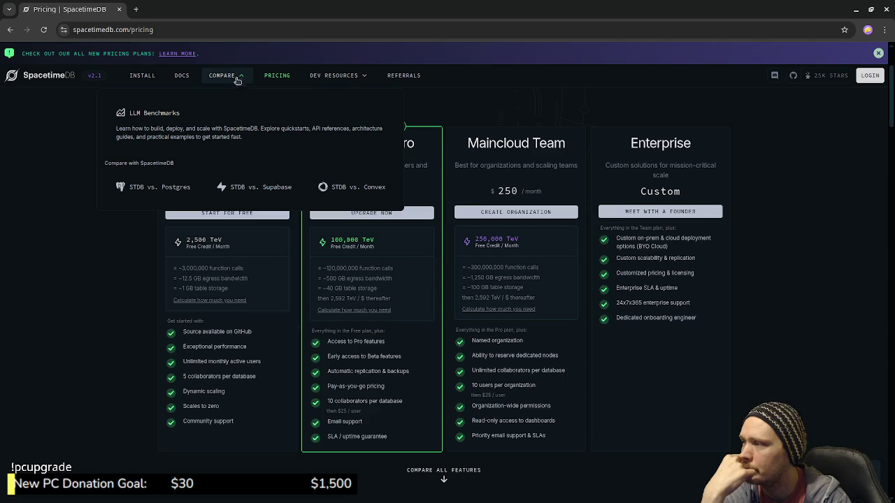
click(887, 10)
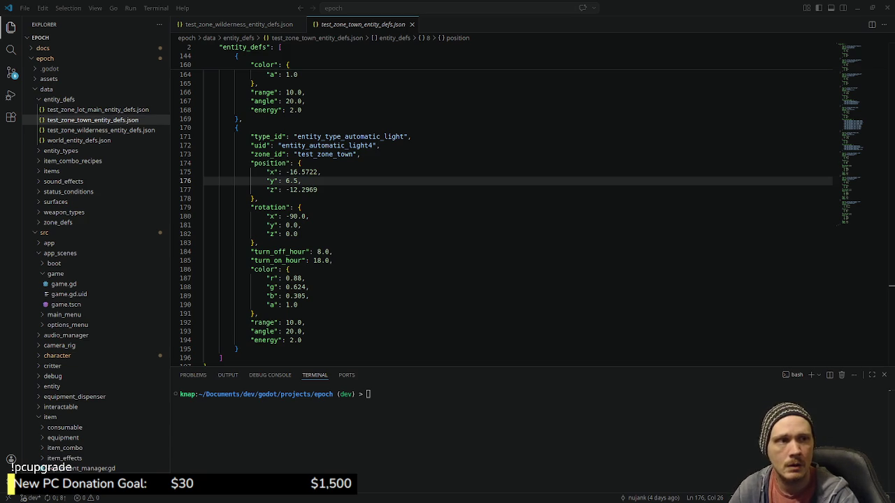
Switch to the Elegon YouTube channel page and scroll down toward its videos
key(alt+Tab)
scroll(753, 341, down, 3)
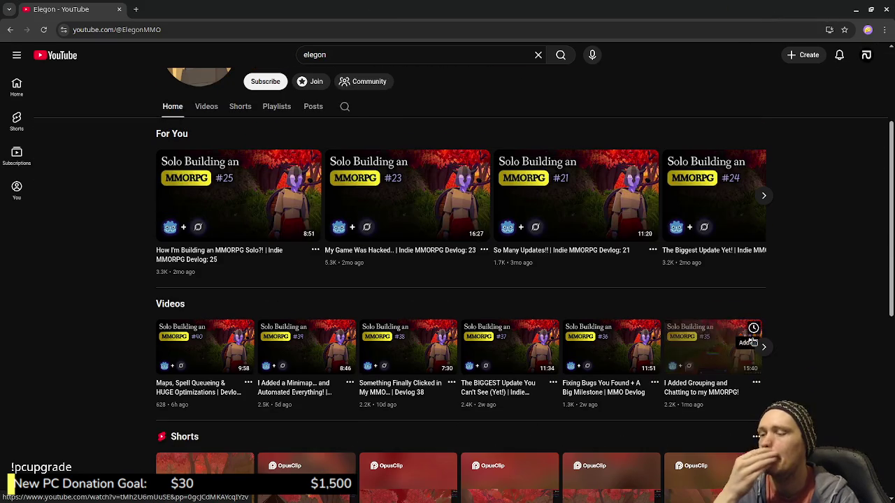
Open the Elegon channel's Videos tab and scroll down through the earlier devlogs
click(206, 106)
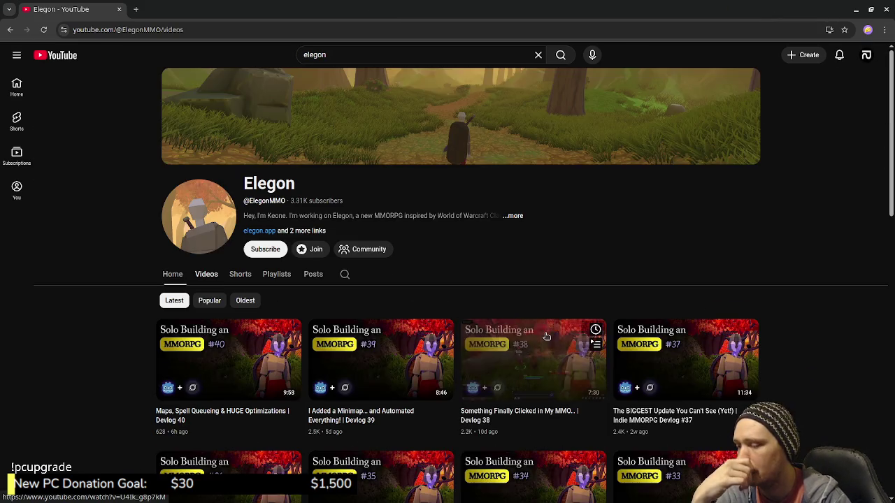
scroll(729, 389, down, 3)
scroll(759, 361, down, 3)
scroll(745, 246, down, 3)
scroll(767, 379, down, 2)
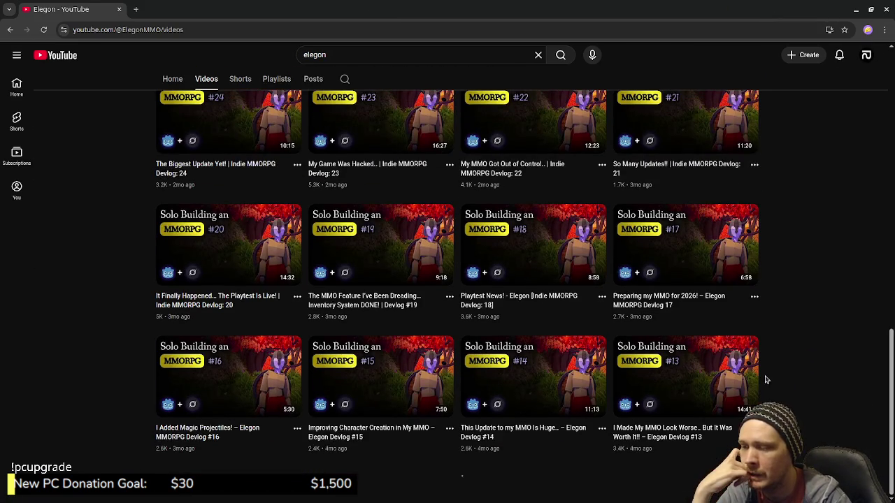
scroll(768, 378, down, 4)
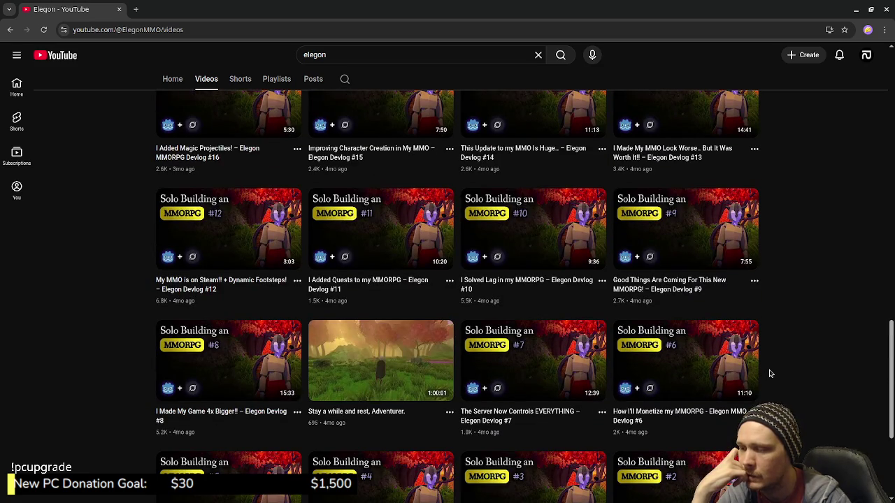
scroll(769, 374, down, 3)
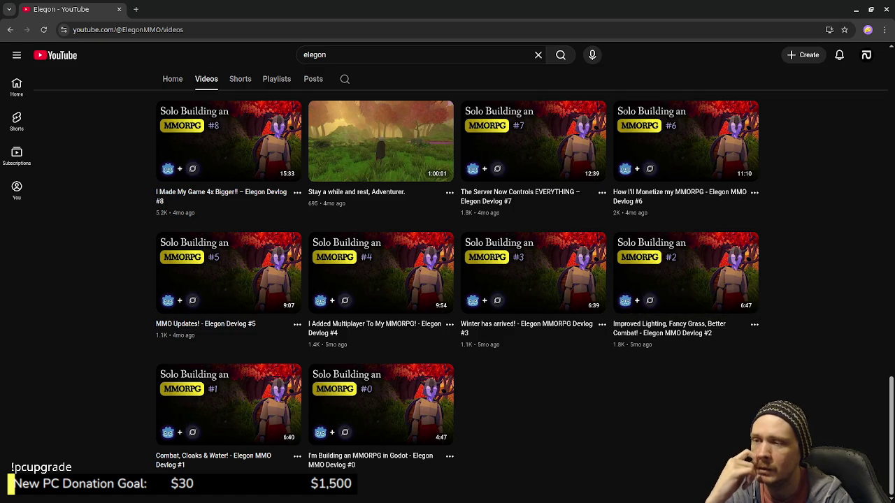
Scroll back up the devlog list until Indie MMORPG devlog #36 is in view
scroll(804, 438, up, 2)
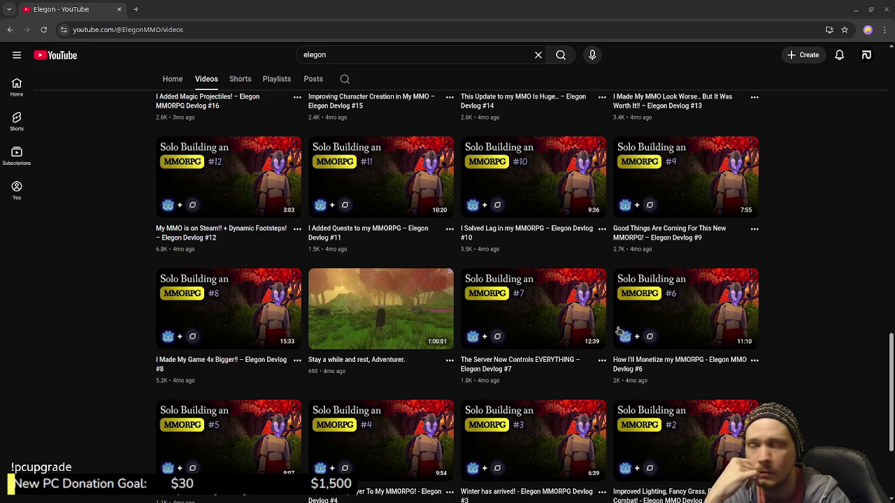
scroll(811, 330, down, 2)
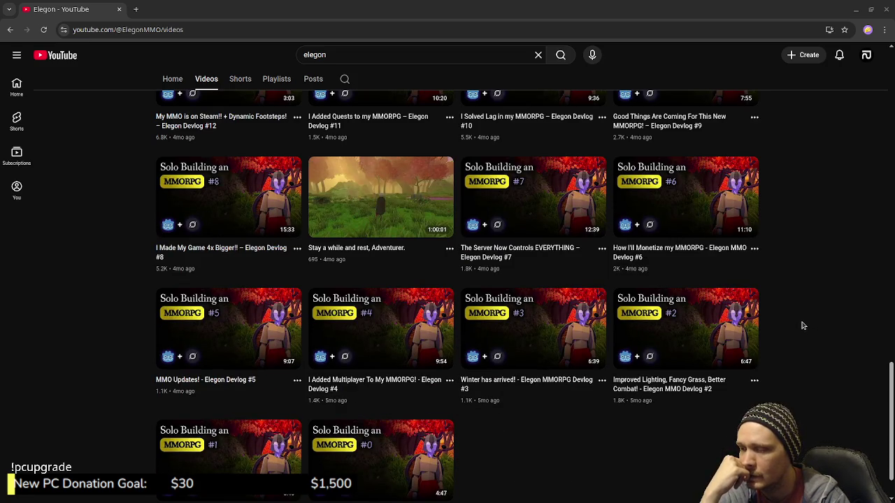
scroll(799, 323, down, 1)
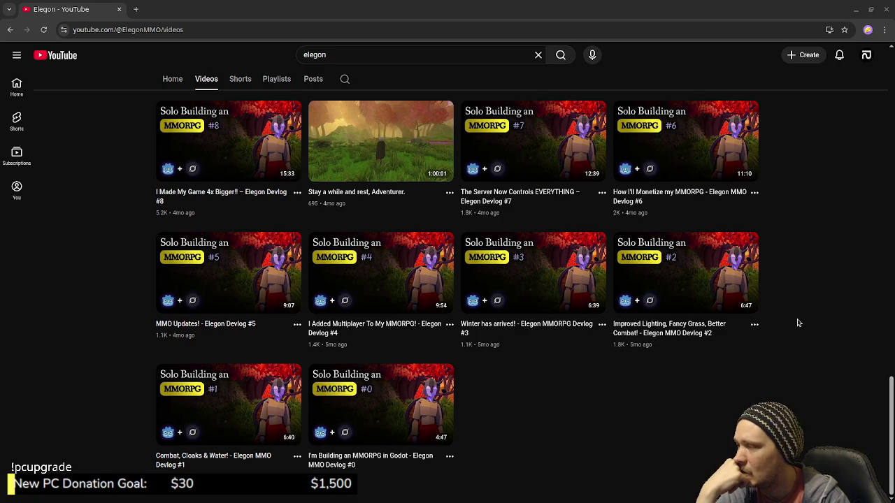
scroll(800, 323, up, 2)
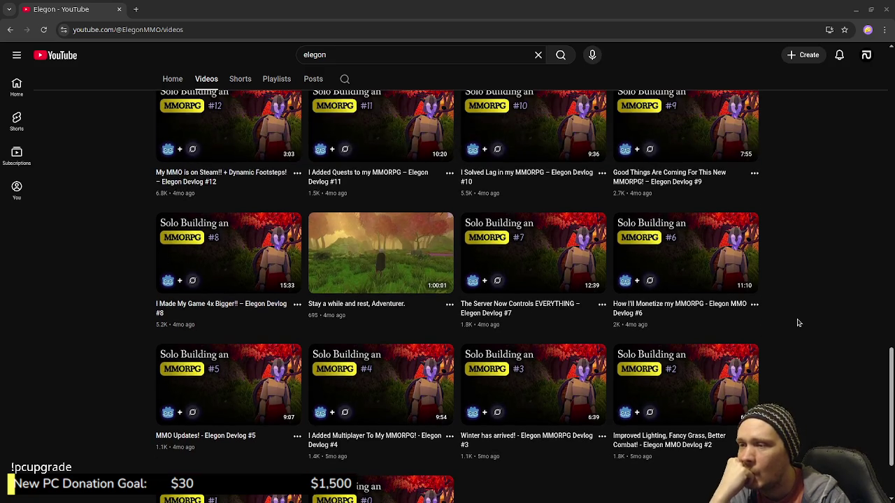
scroll(799, 323, up, 2)
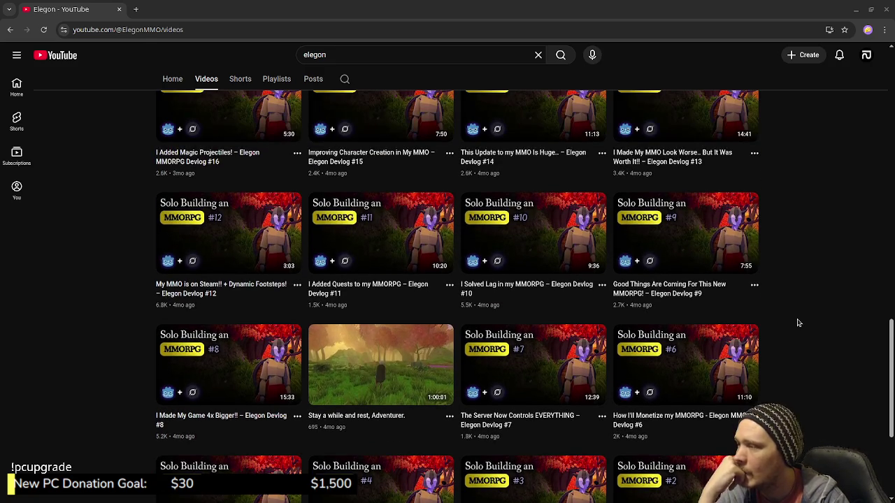
scroll(800, 323, up, 1)
scroll(799, 323, up, 1)
scroll(799, 323, up, 1)
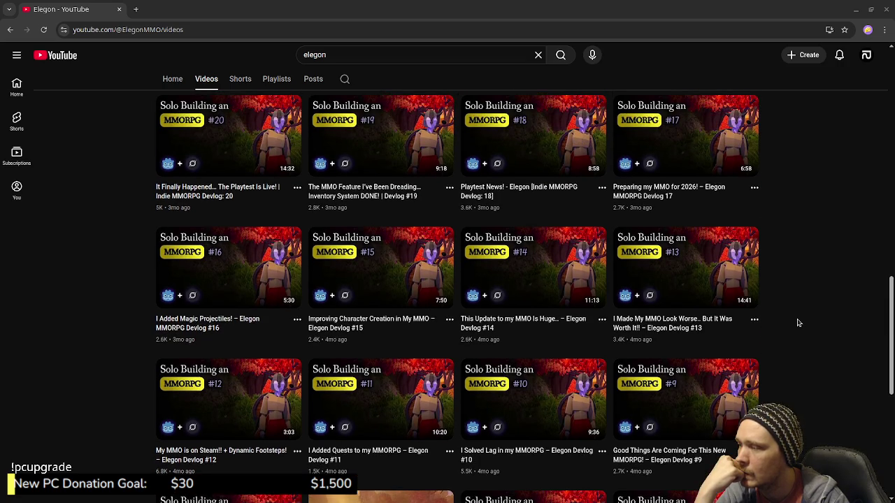
scroll(799, 323, up, 1)
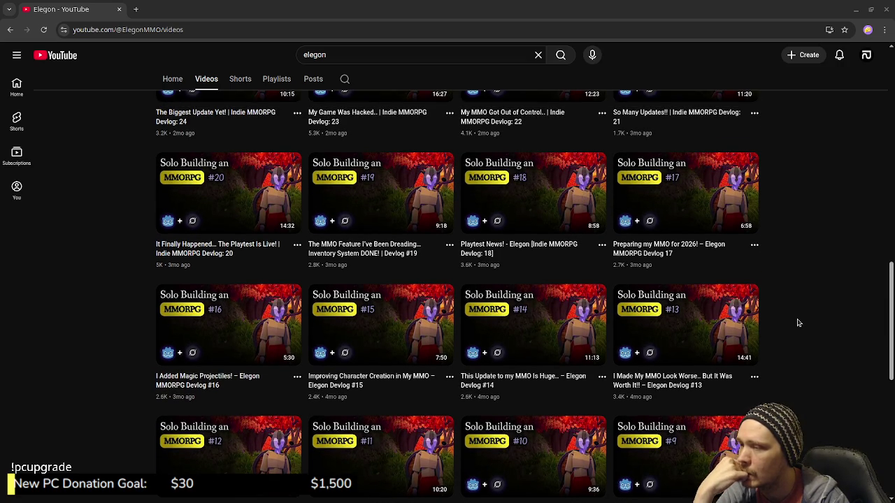
scroll(799, 323, up, 1)
scroll(799, 323, up, 2)
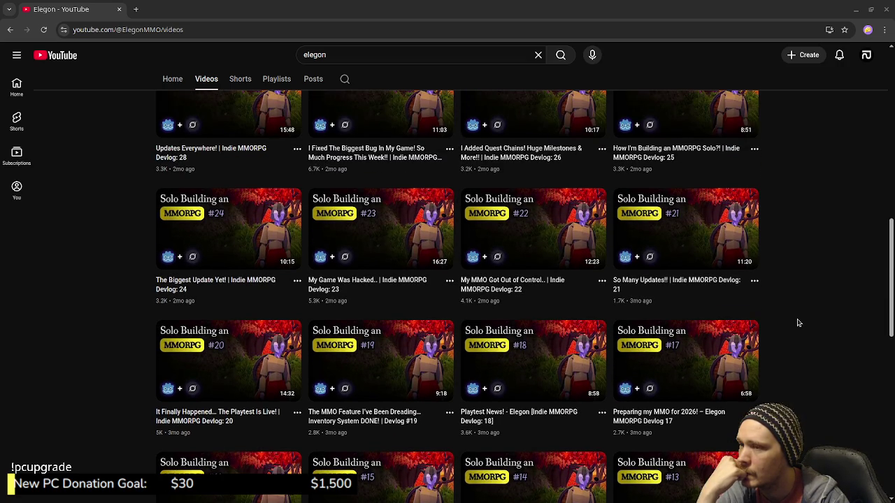
scroll(799, 323, up, 1)
scroll(799, 323, up, 2)
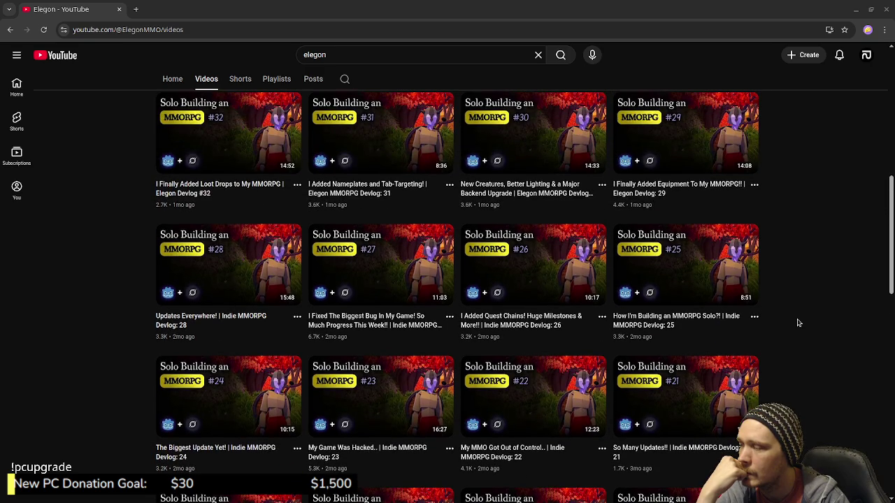
scroll(799, 323, up, 2)
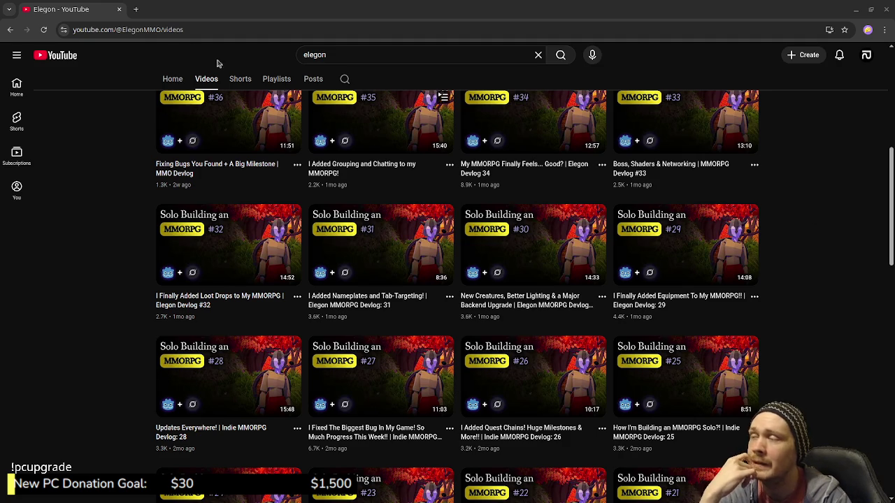
Close the YouTube videos, return to the braindump canvas and zoom out over its cards
click(119, 9)
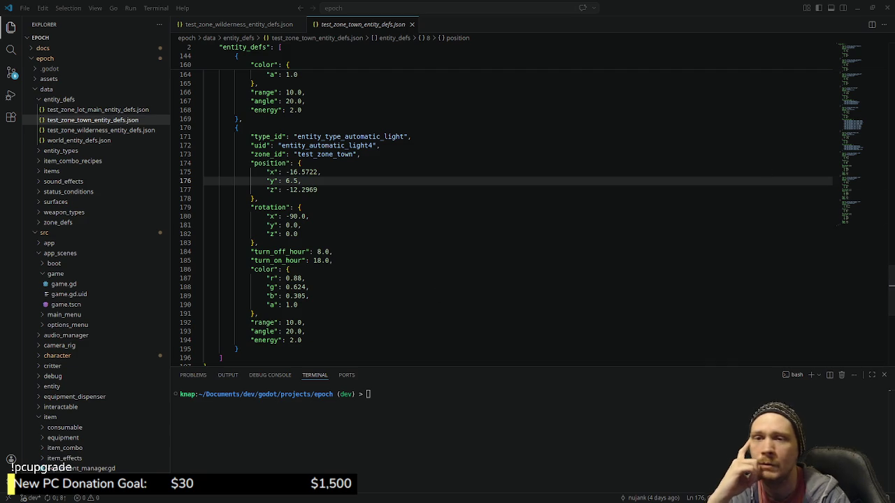
key(alt+Tab)
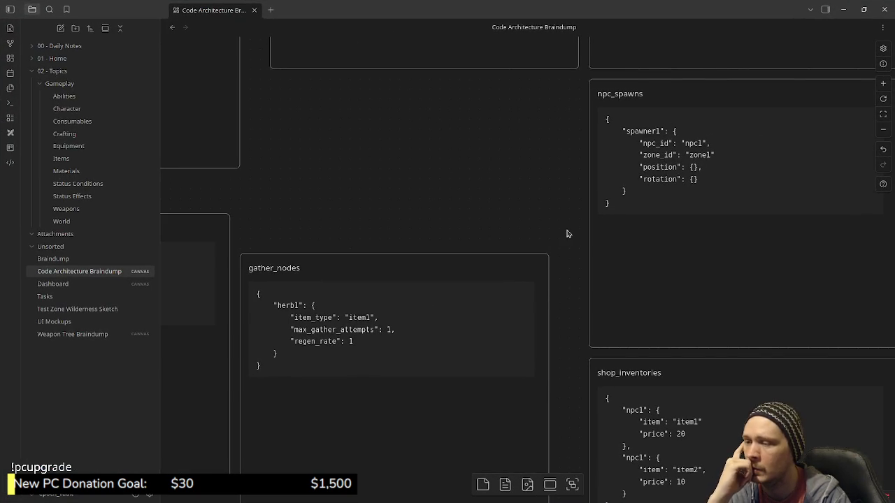
scroll(571, 278, down, 1)
scroll(571, 278, down, 5)
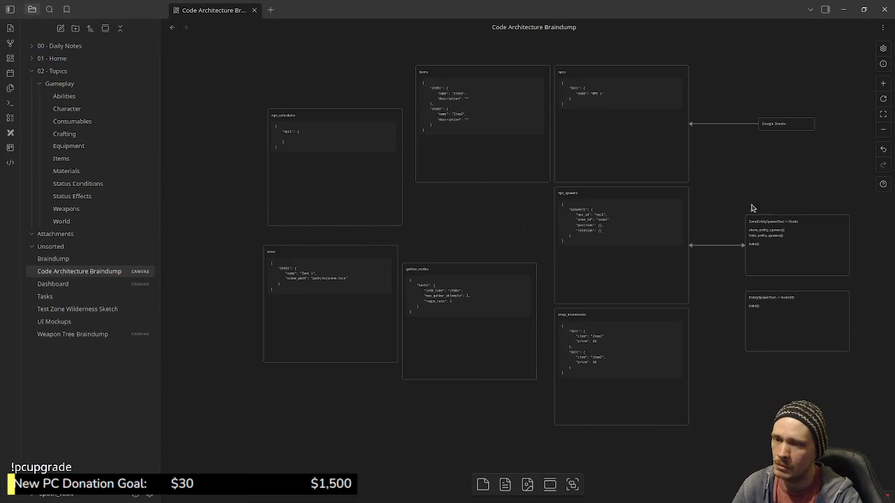
scroll(720, 220, up, 1)
scroll(692, 252, up, 2)
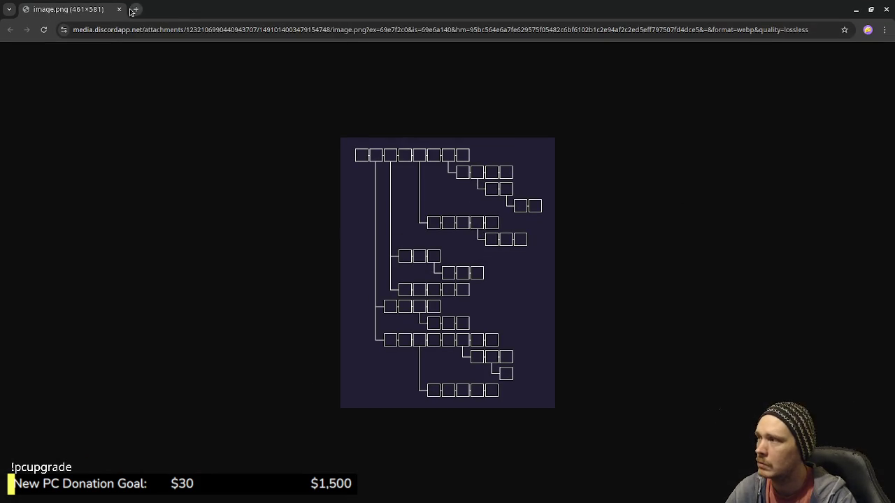
Close the image.png tree diagram and switch to the Godot Tree class docs page
click(119, 10)
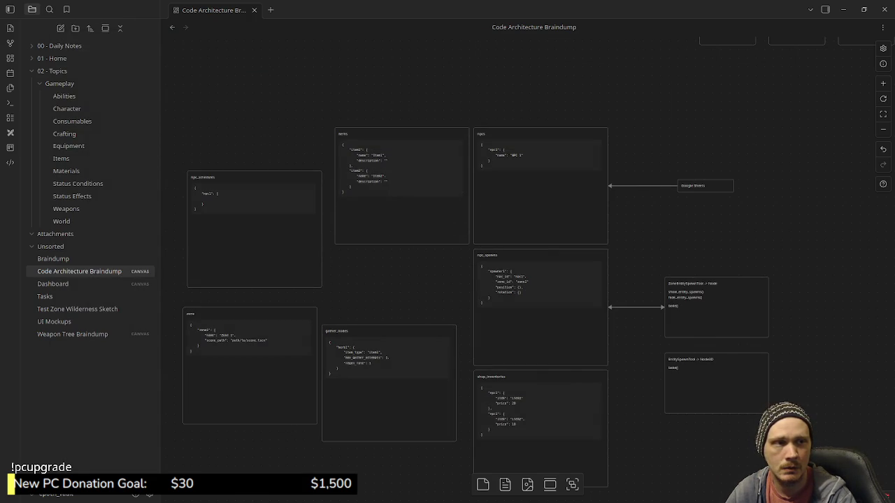
key(alt+Tab)
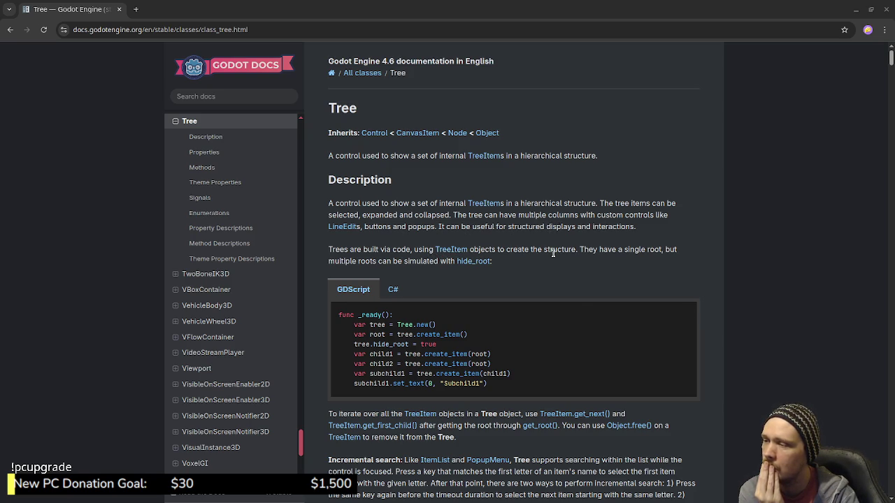
scroll(518, 264, down, 1)
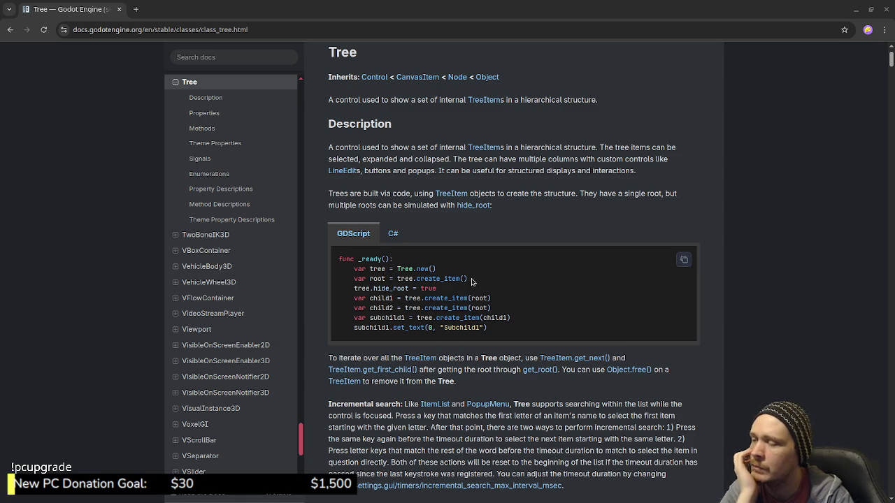
drag(468, 279, 374, 281)
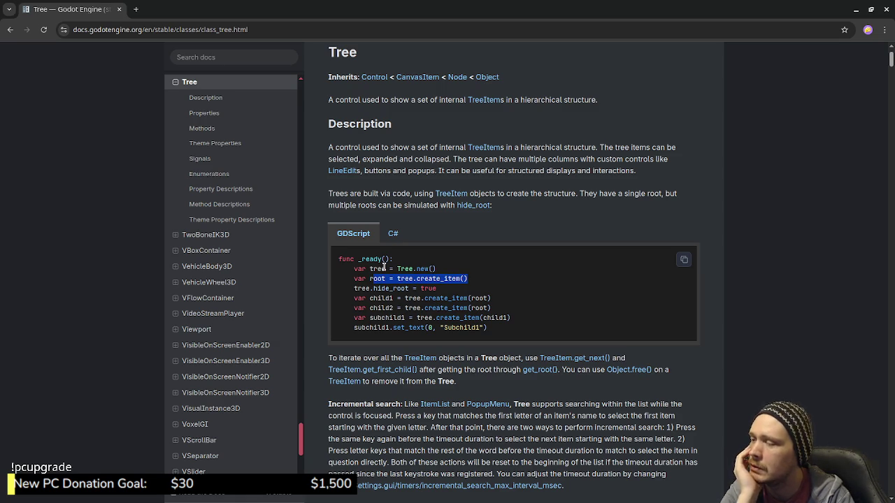
click(380, 270)
double_click(378, 279)
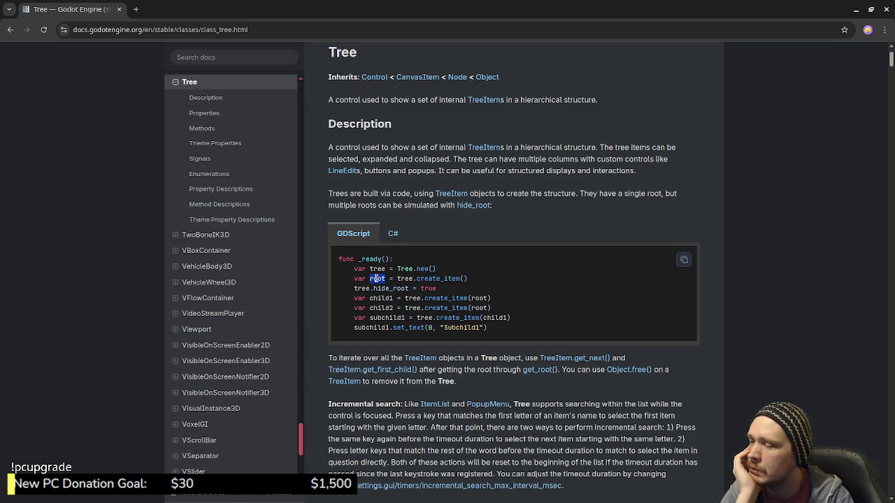
click(434, 286)
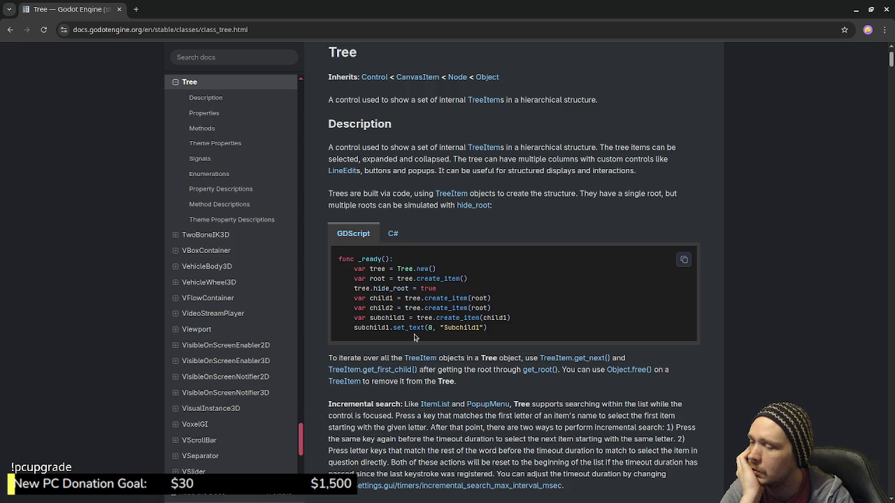
scroll(419, 335, down, 1)
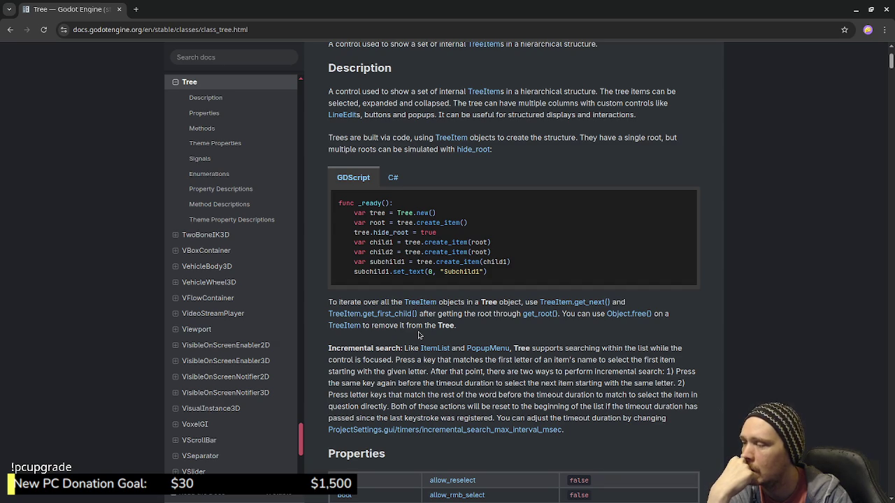
key(alt+Tab)
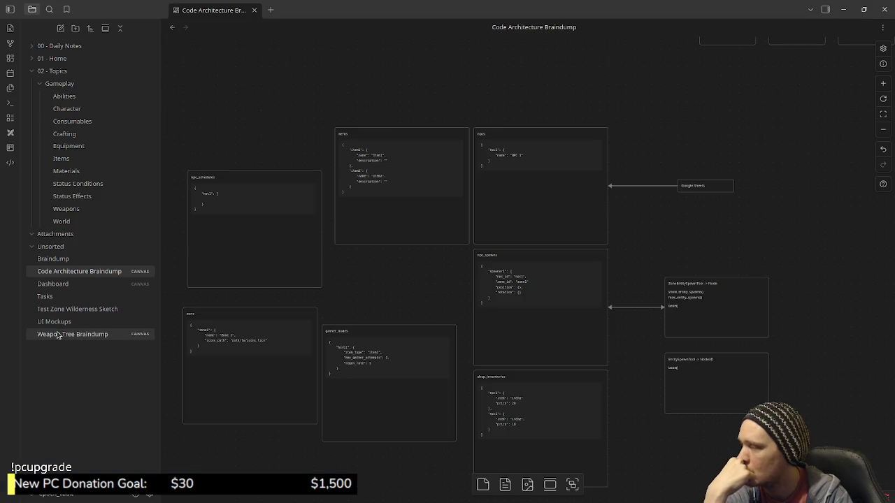
key(alt+Tab)
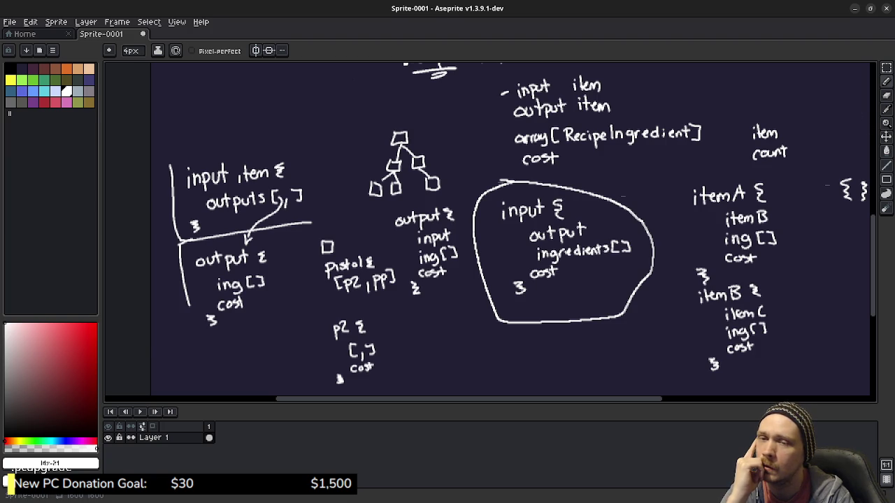
key(alt+Tab)
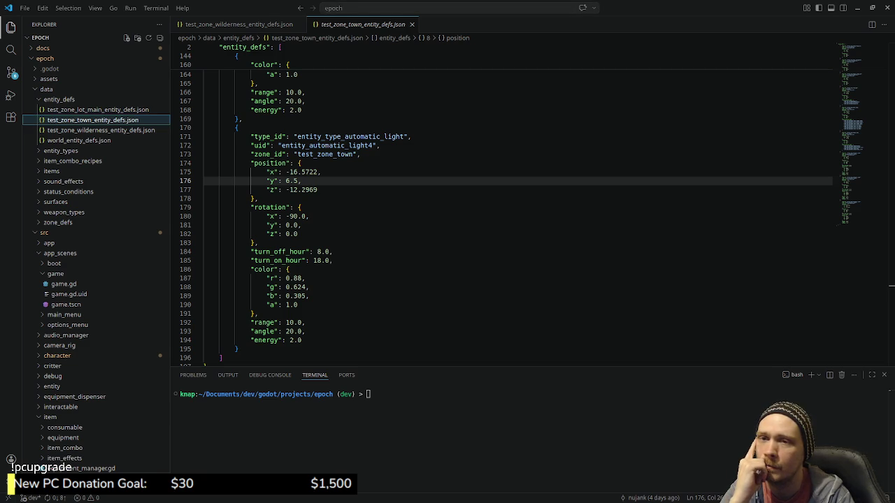
key(alt+Tab)
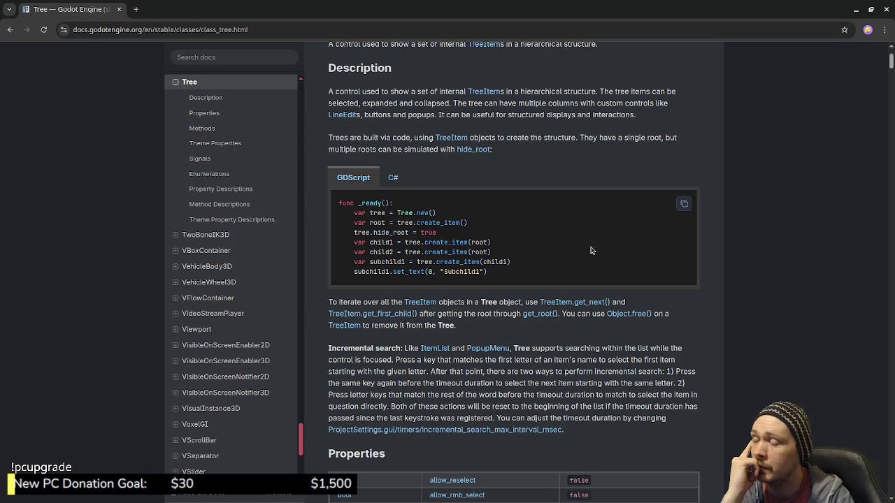